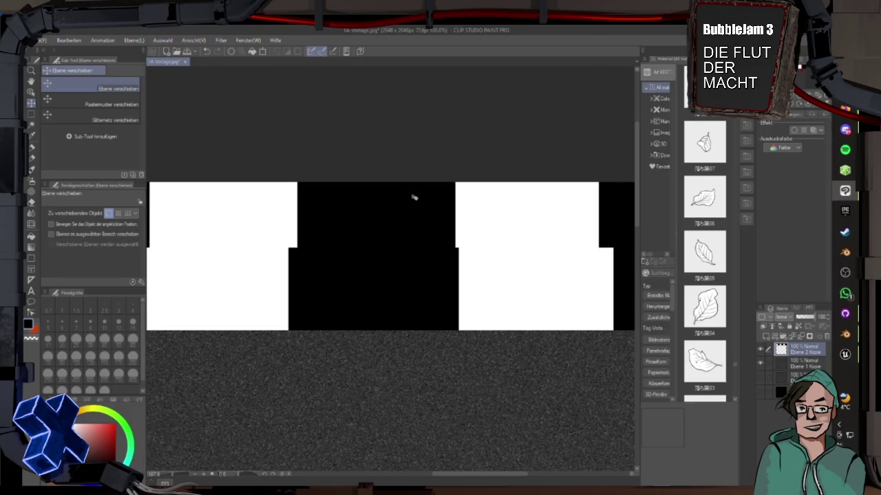
Shift the lower row of blocks sideways to offset it from the upper row.
scroll(413, 197, down, 5)
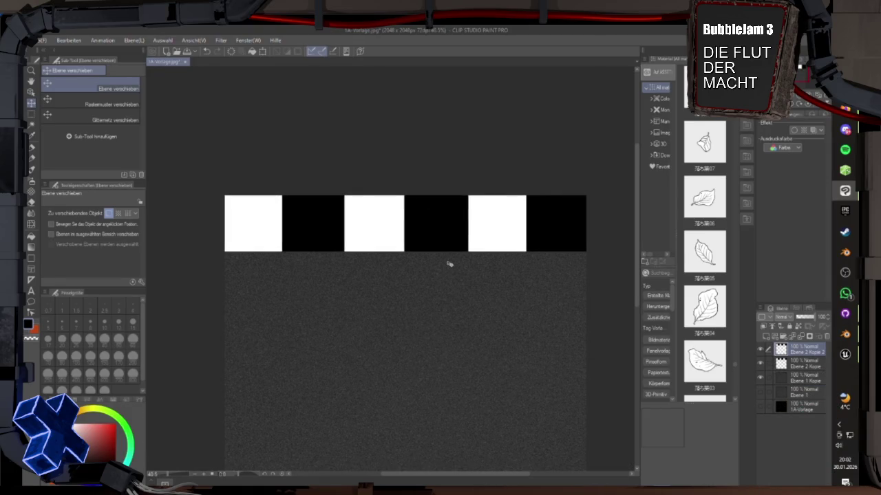
scroll(448, 264, down, 2)
drag(456, 275, 444, 278)
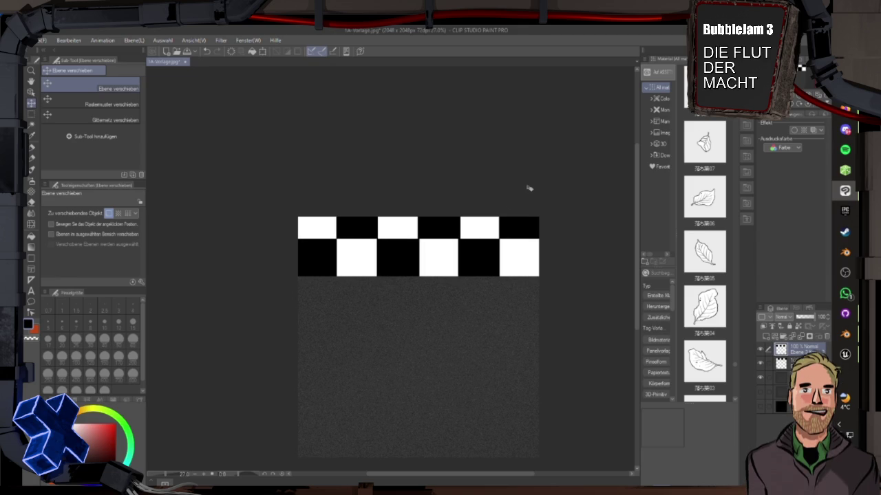
scroll(530, 218, up, 1)
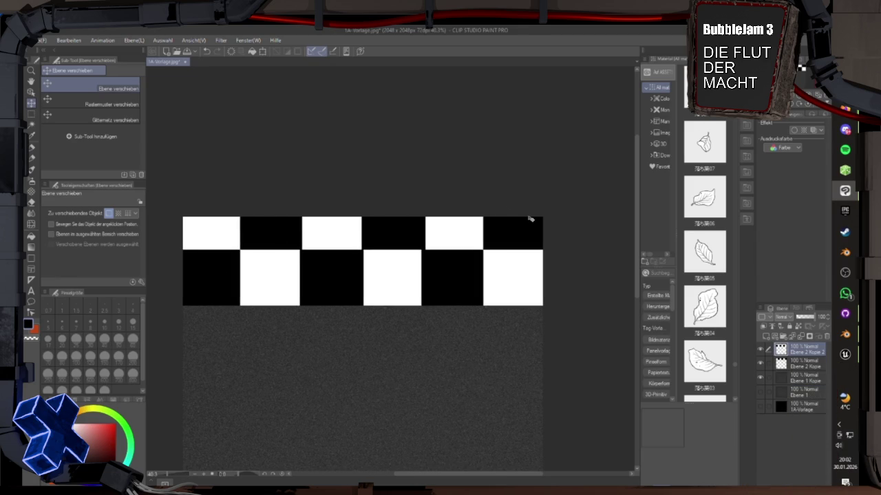
scroll(530, 217, up, 1)
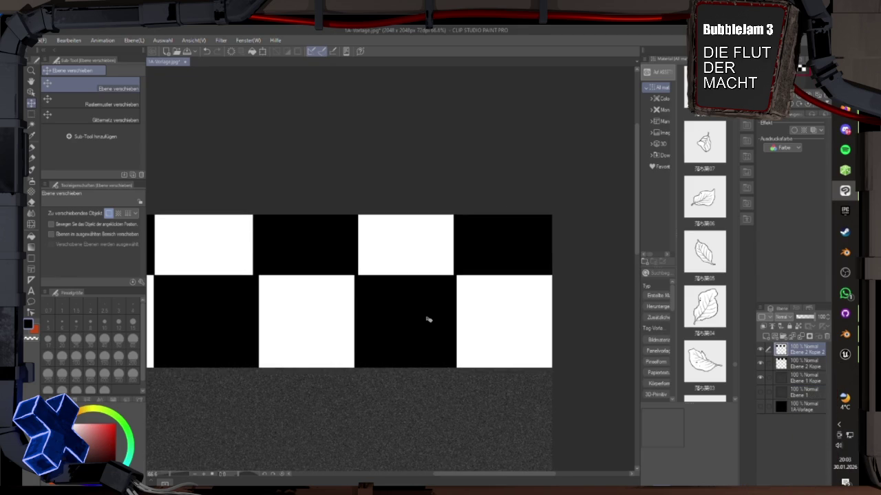
Nudge the lower row with arrow keys until it sits flush against the upper row.
key(Down)
key(Down)
key(Down)
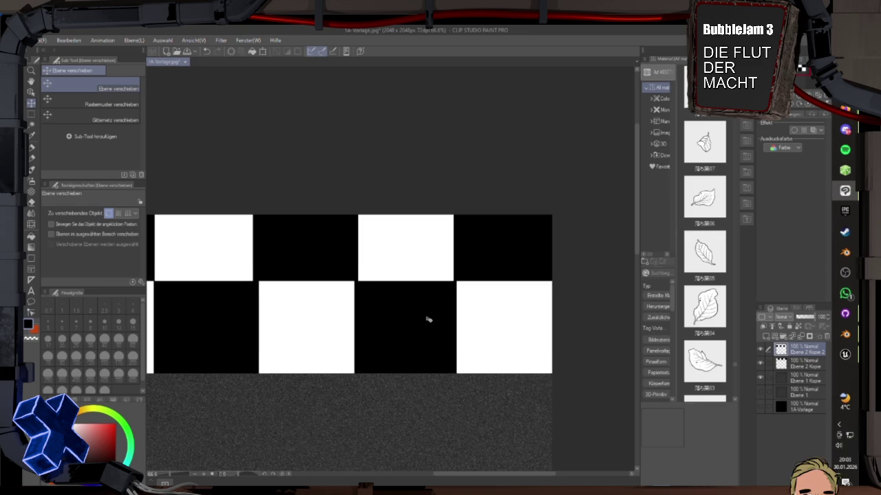
key(Down)
key(Down)
key(Down)
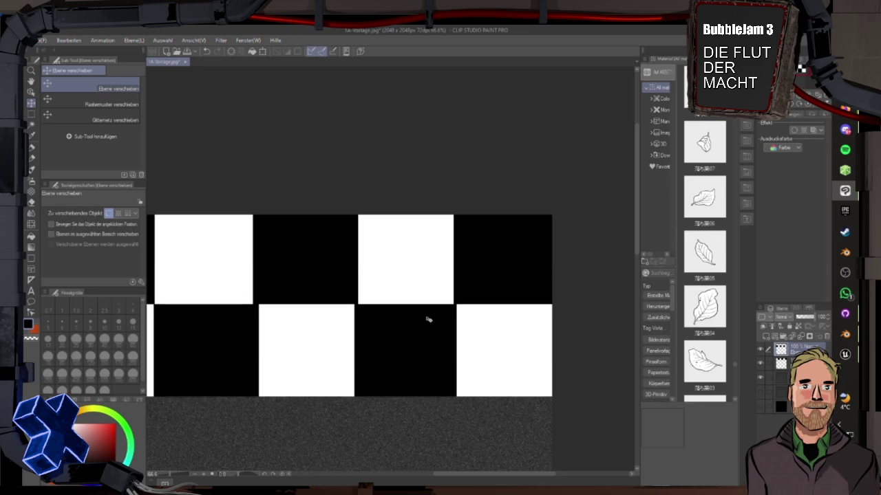
scroll(447, 321, up, 5)
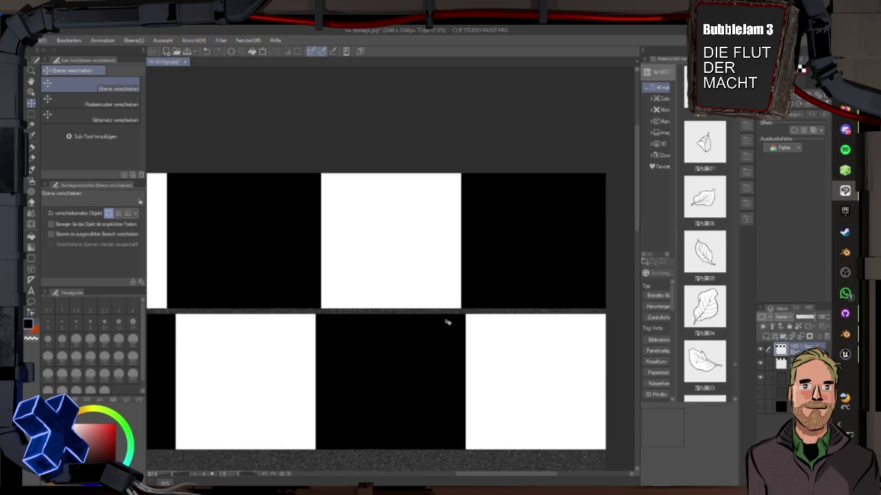
key(Up)
key(Up)
key(Up)
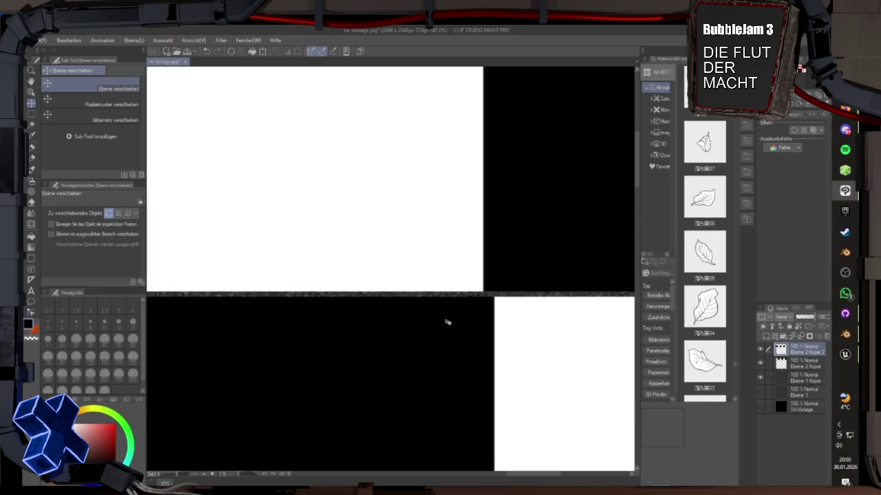
key(Up)
key(Up)
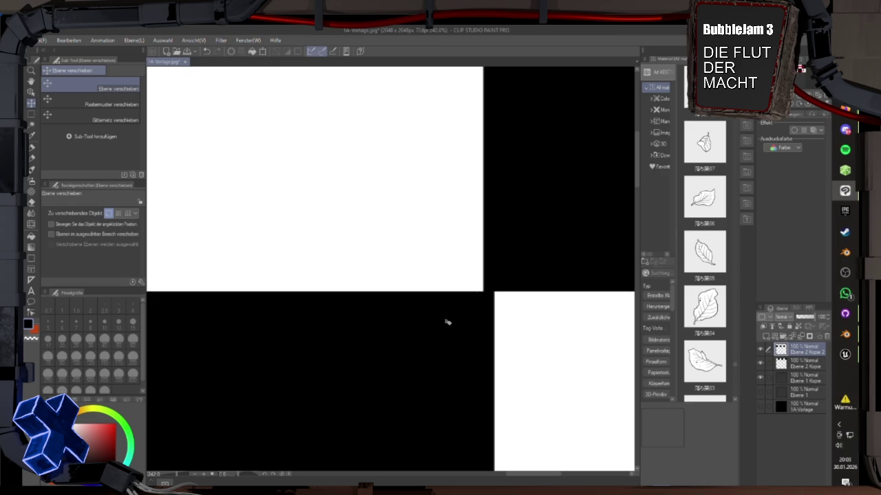
scroll(447, 322, down, 8)
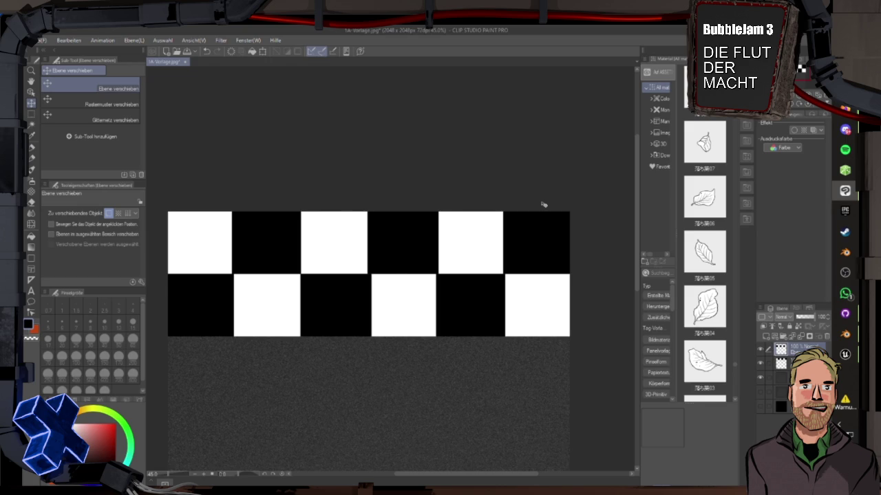
scroll(543, 205, down, 1)
right_click(780, 363)
Merge the two row layers into one and duplicate the two-row checkerboard.
click(757, 334)
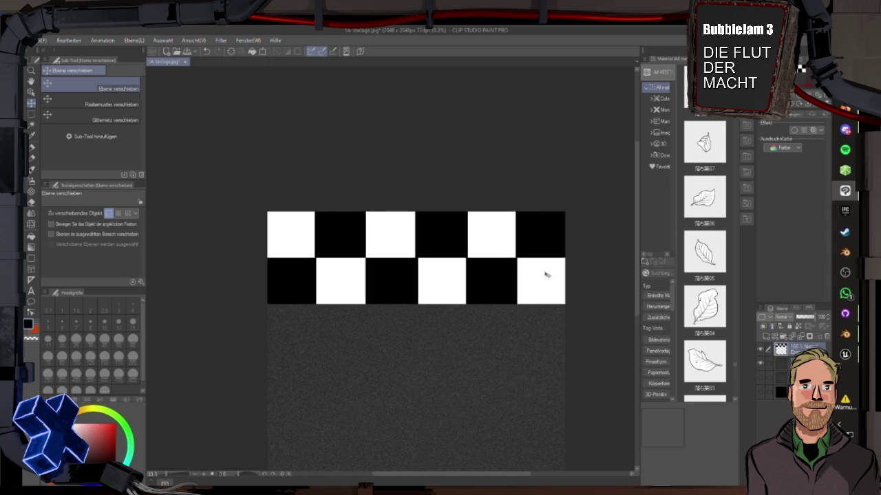
scroll(324, 173, down, 1)
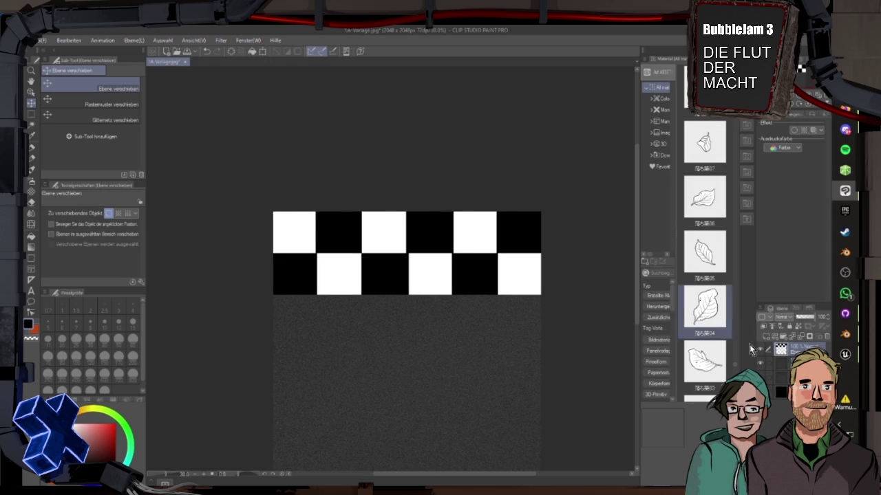
click(792, 340)
scroll(373, 262, down, 1)
Move the copy down and nudge it flush beneath the original rows.
drag(374, 262, 374, 265)
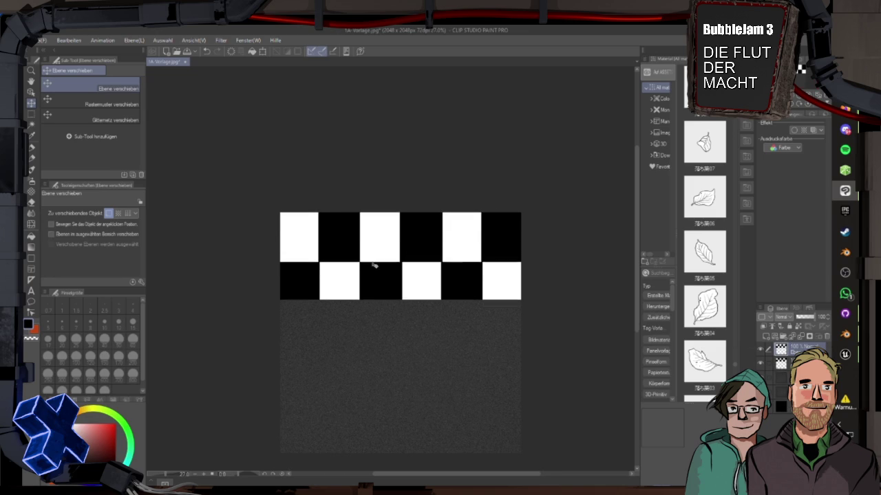
key(Down)
key(Down)
key(Down)
key(Down)
key(Down)
key(Down)
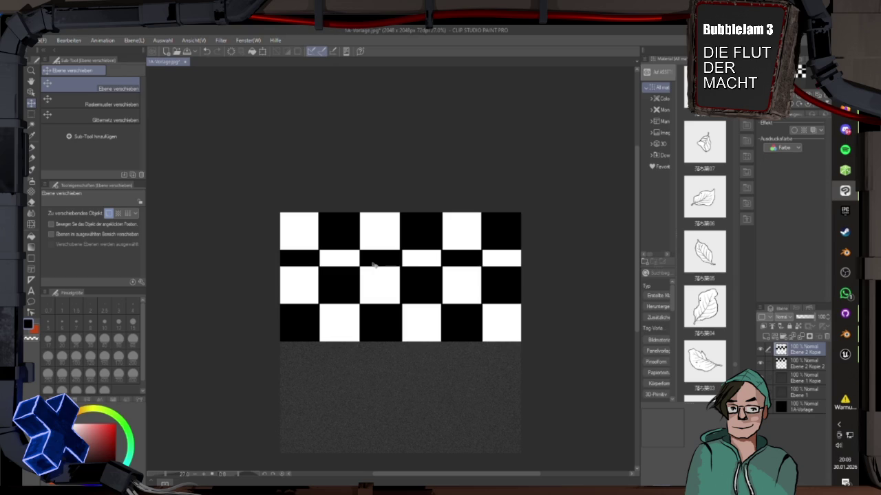
key(Down)
key(Down)
key(Down)
scroll(399, 258, up, 10)
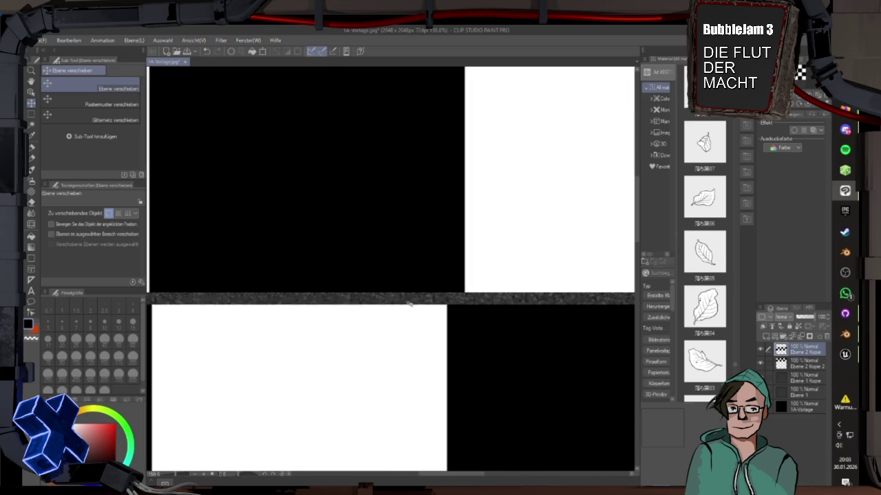
key(Up)
key(Up)
key(Up)
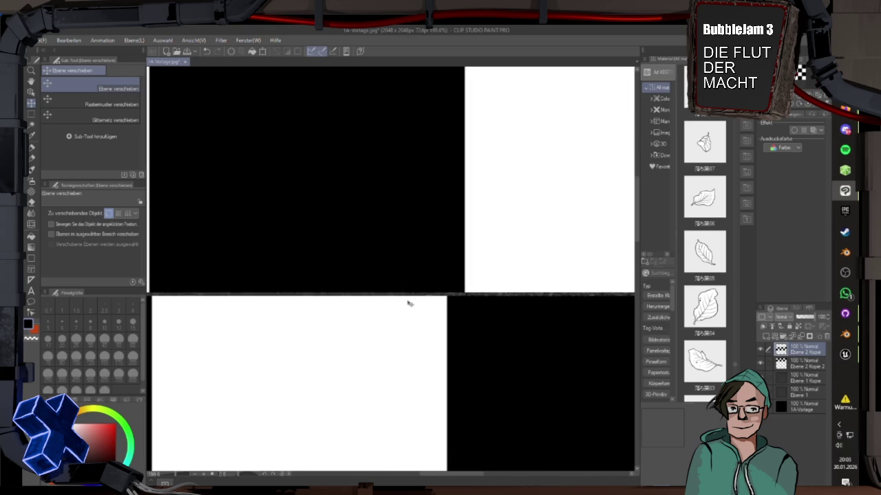
scroll(408, 303, down, 10)
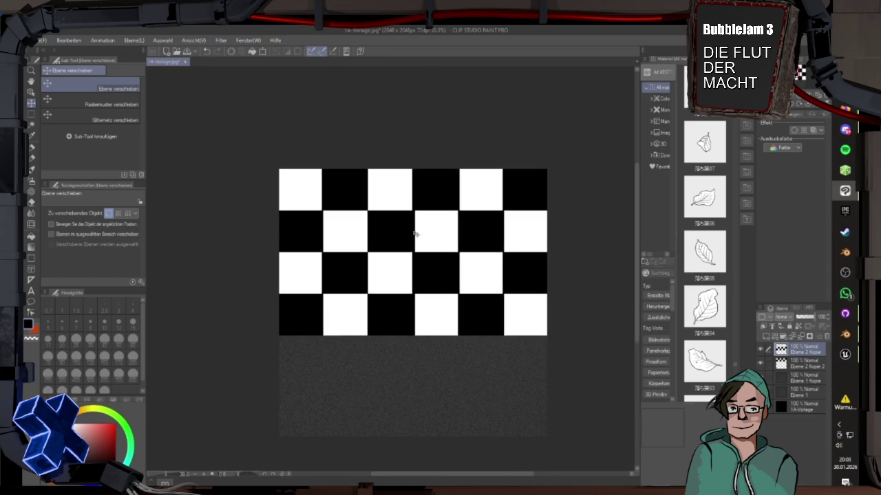
right_click(799, 353)
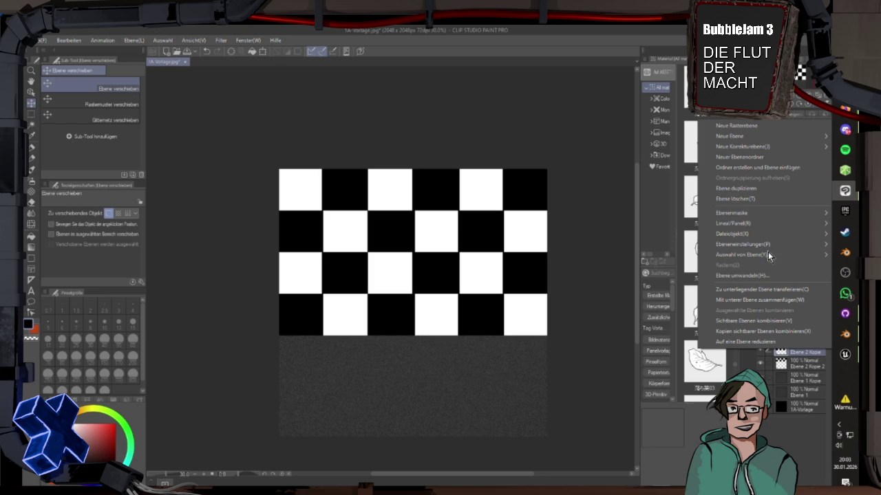
Duplicate the checkerboard layer and arrow-key it down flush below the existing four rows.
click(747, 192)
key(Down)
key(Down)
key(Down)
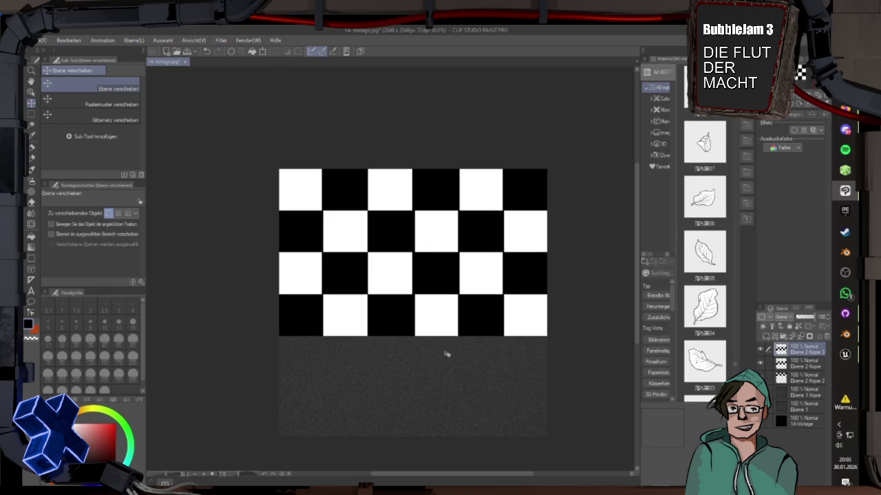
key(Down)
key(Down)
key(Down)
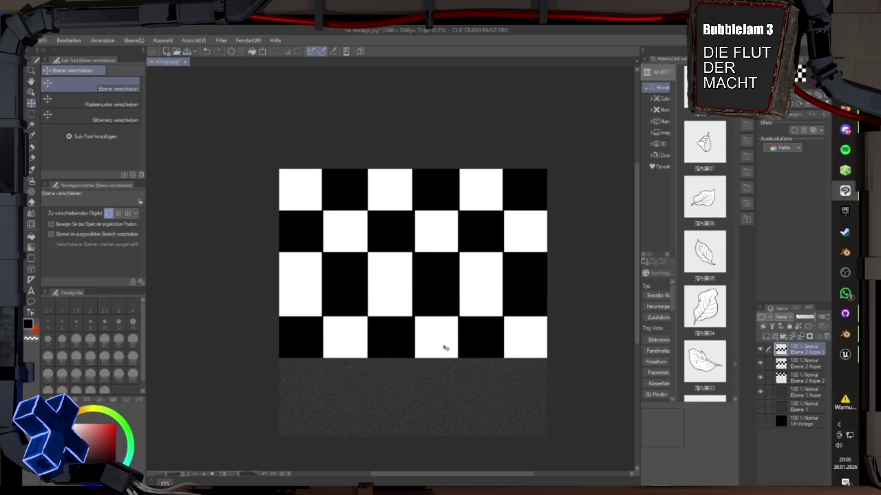
key(Down)
key(Down)
key(Down)
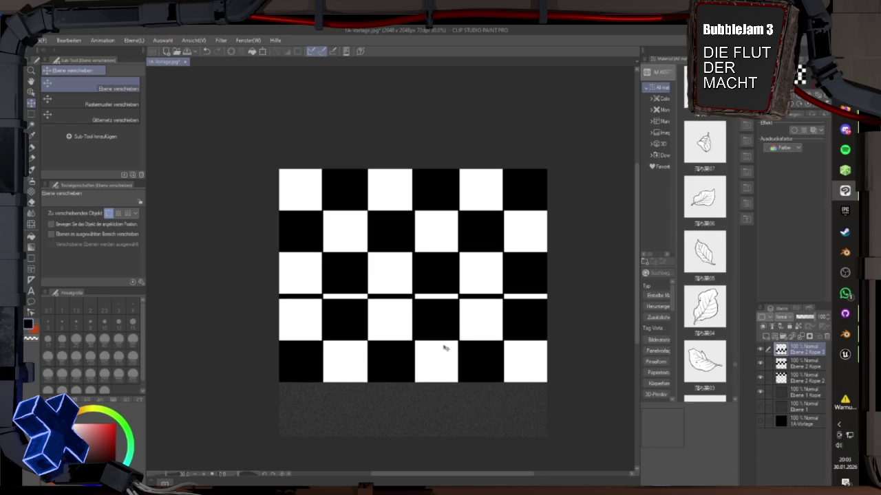
key(Down)
key(Down)
key(Down)
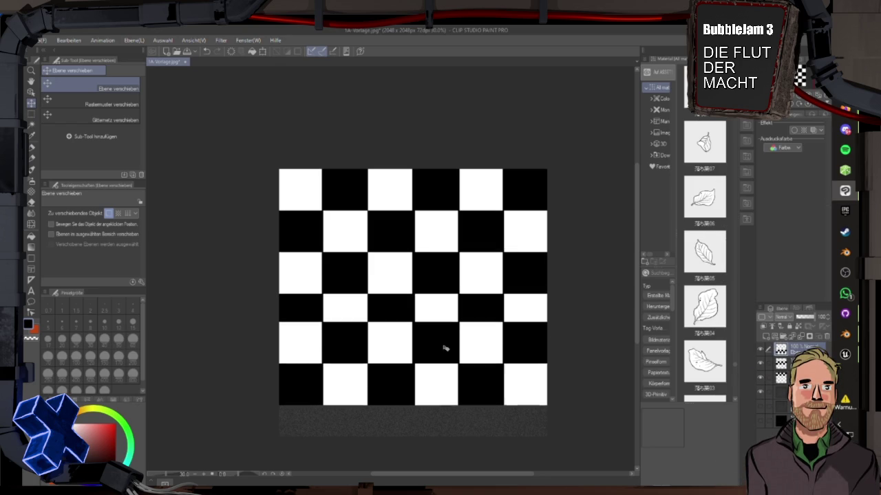
key(Down)
key(Down)
key(Down)
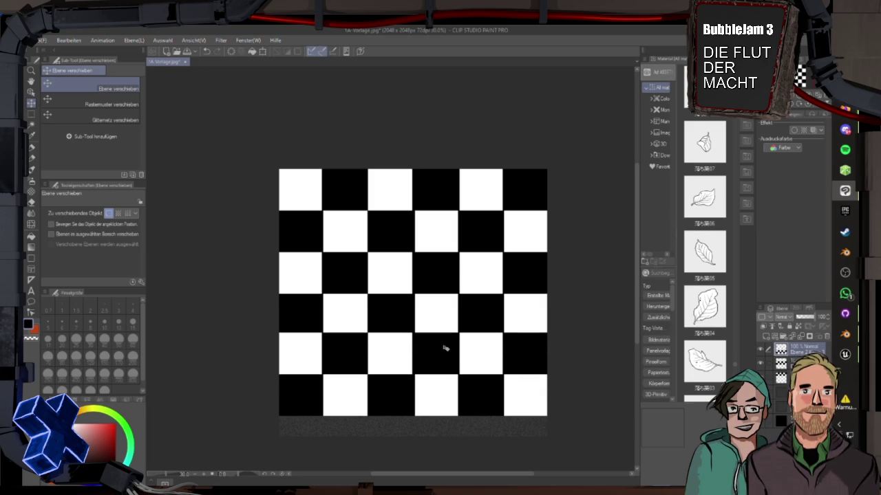
scroll(395, 339, up, 5)
key(Up)
key(Up)
key(Up)
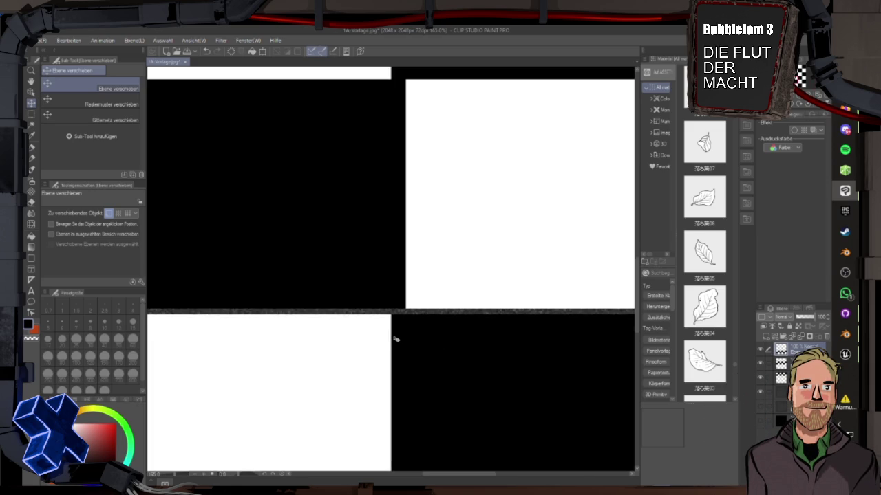
key(Up)
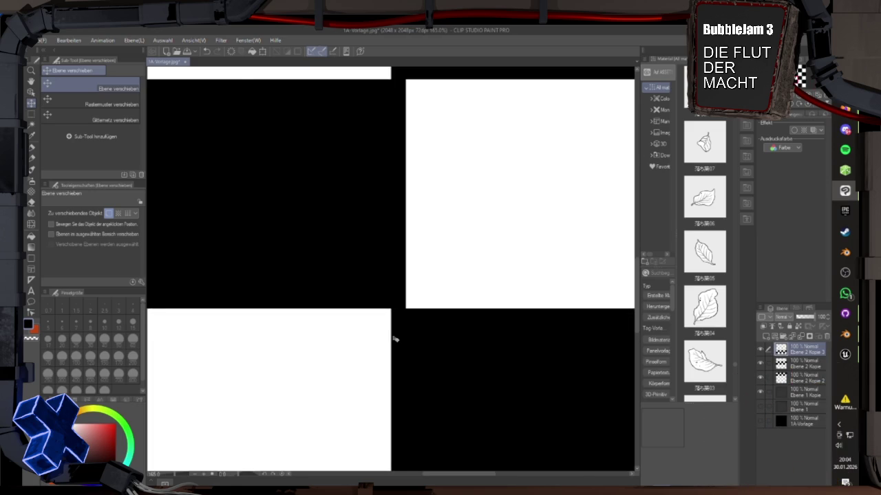
scroll(396, 338, down, 5)
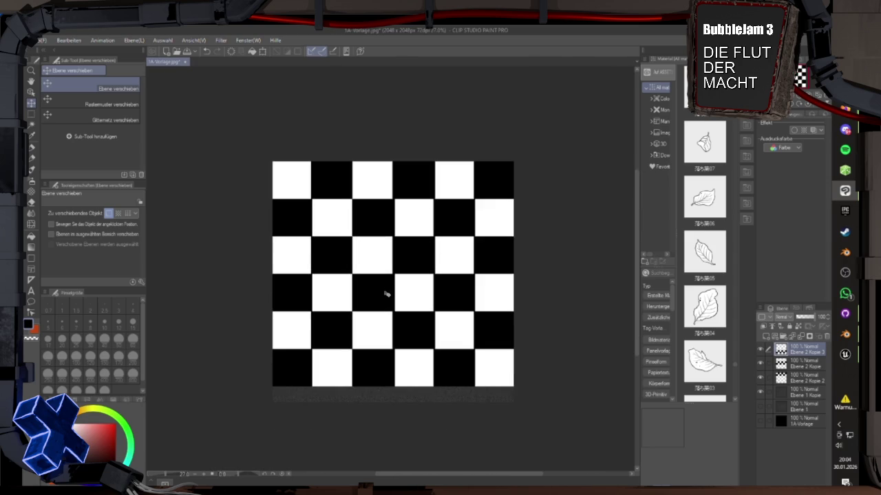
Combine the selected checkerboard layers into a single layer.
scroll(386, 294, up, 1)
right_click(798, 377)
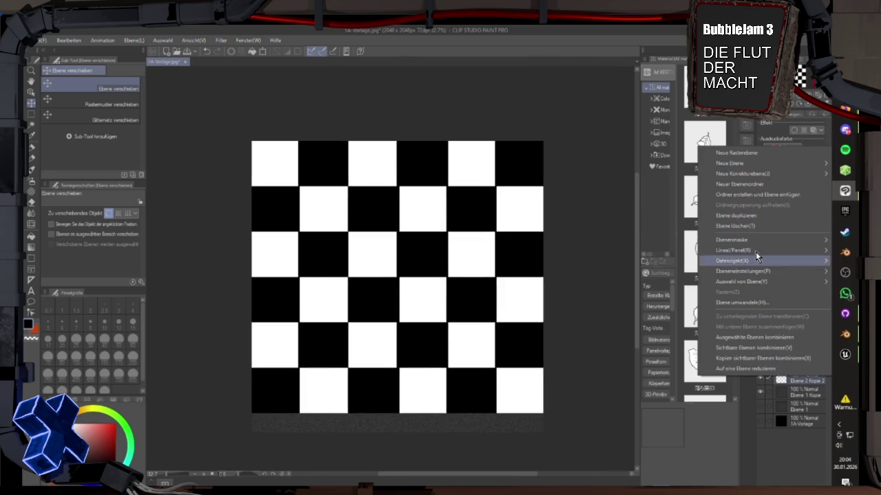
click(765, 341)
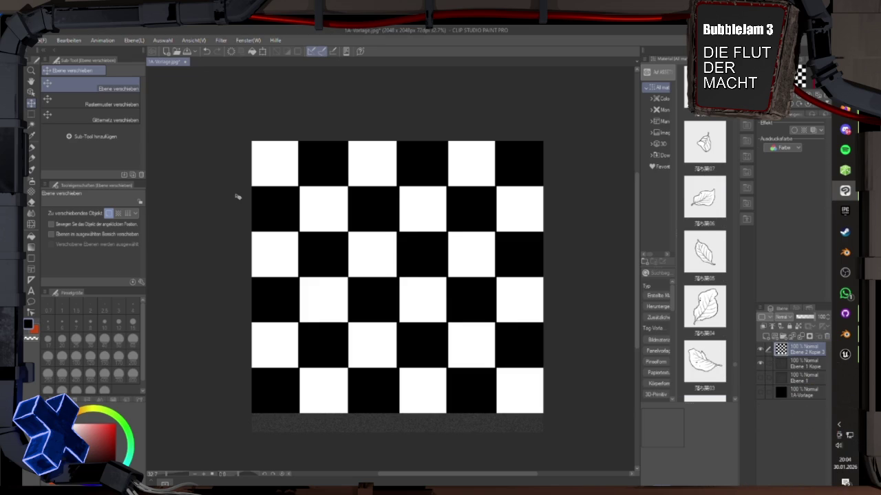
scroll(236, 197, down, 1)
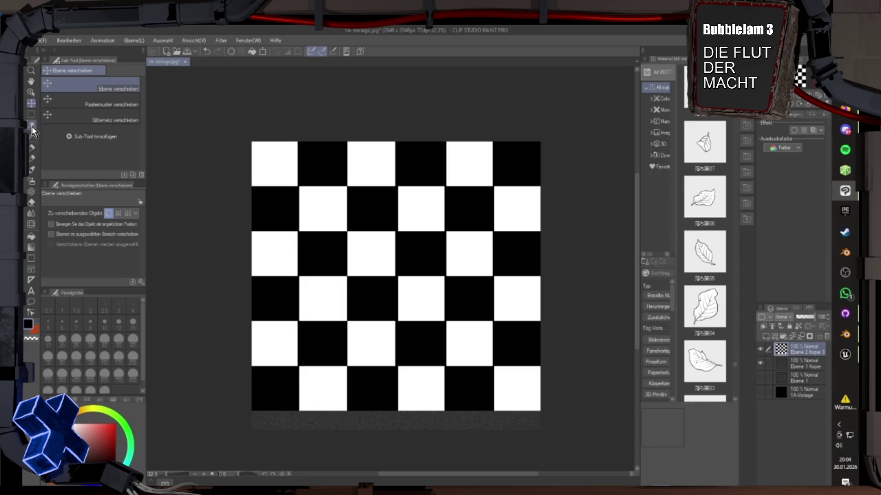
Use Auto Select to select all the white checkerboard squares.
click(32, 126)
click(276, 166)
click(329, 217)
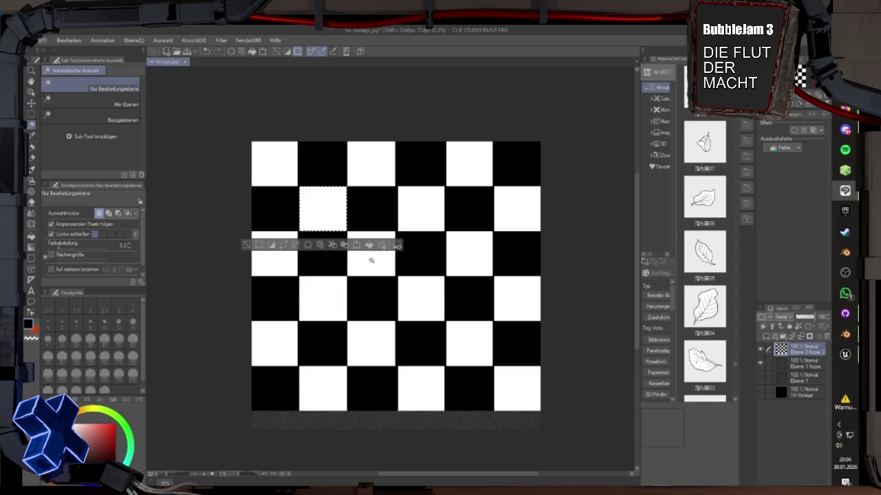
click(371, 256)
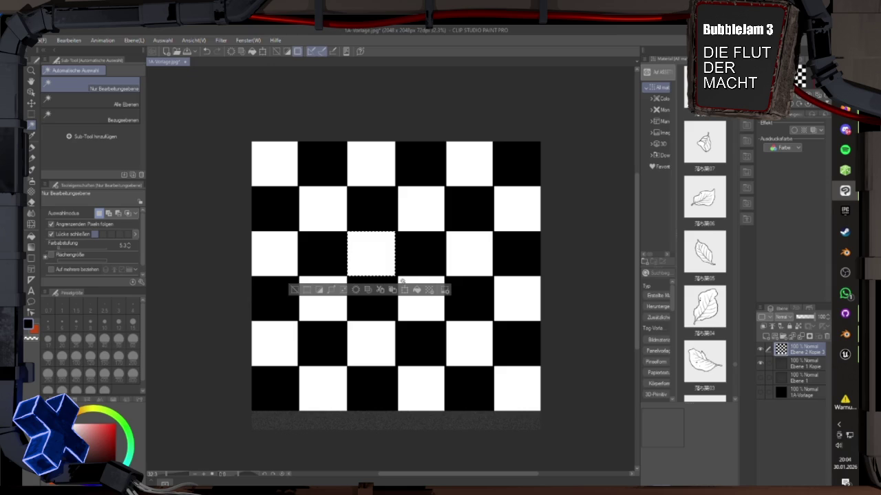
click(420, 303)
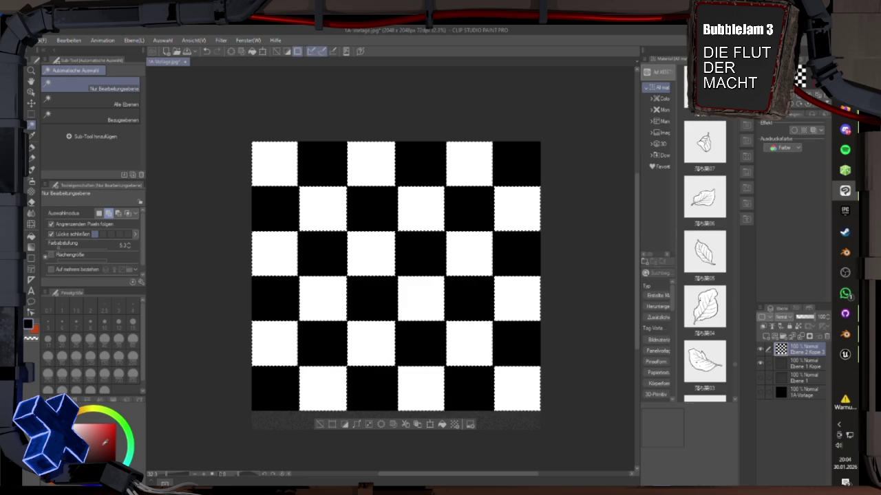
Pick red as the drawing colour and bucket-fill the bottom-right square.
click(114, 425)
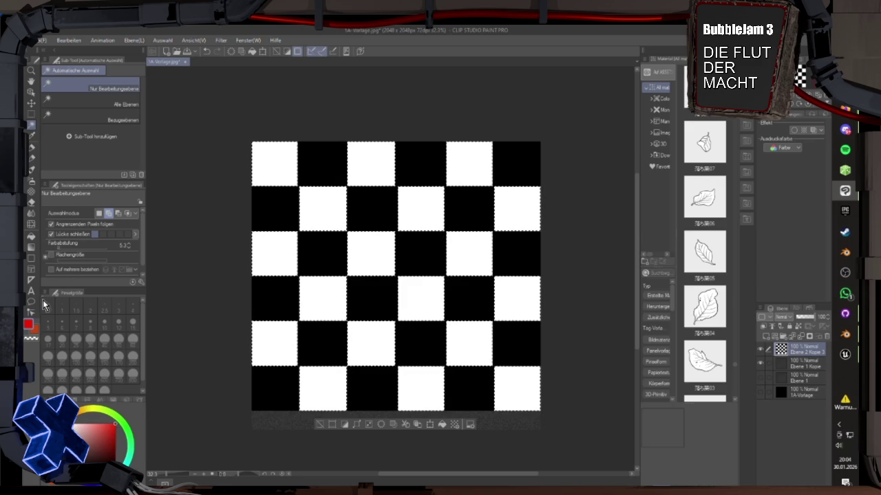
click(31, 237)
click(516, 389)
Undo the red fill, add a new layer, then fill the bottom-right square red and a bottom-row square green.
click(207, 52)
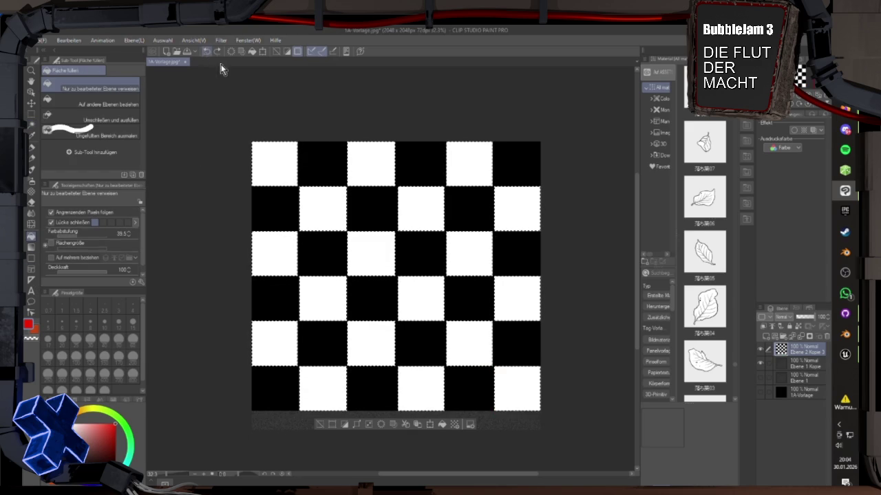
click(766, 336)
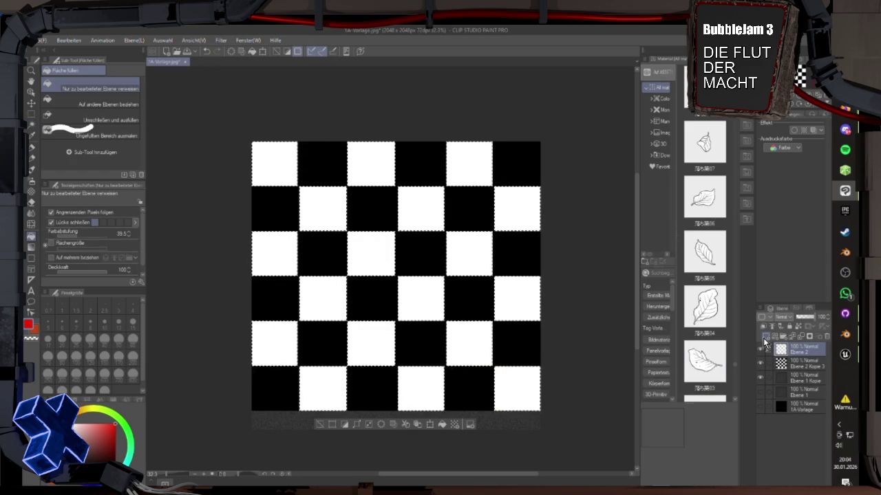
click(517, 387)
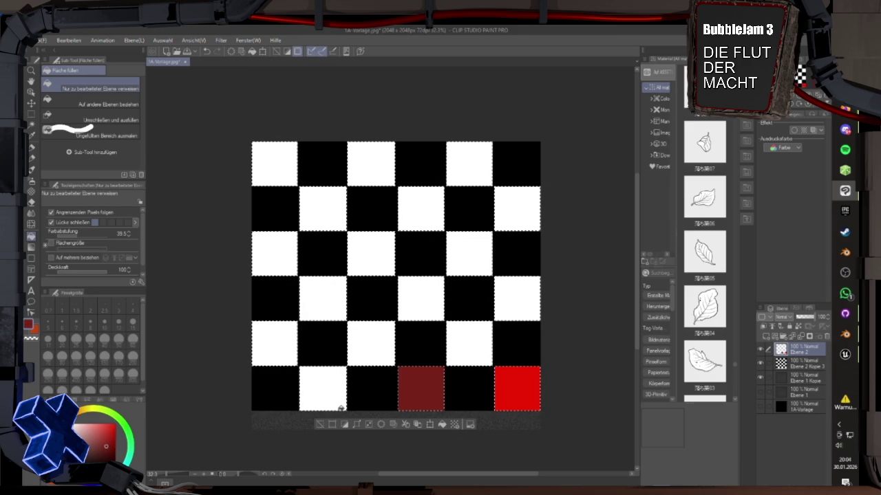
click(341, 407)
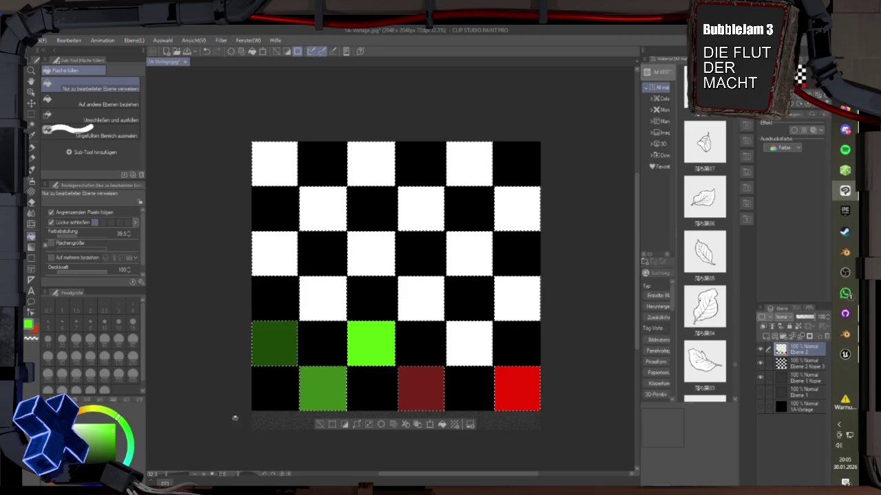
Fill the row-4 squares in dark and medium teal shades.
click(132, 460)
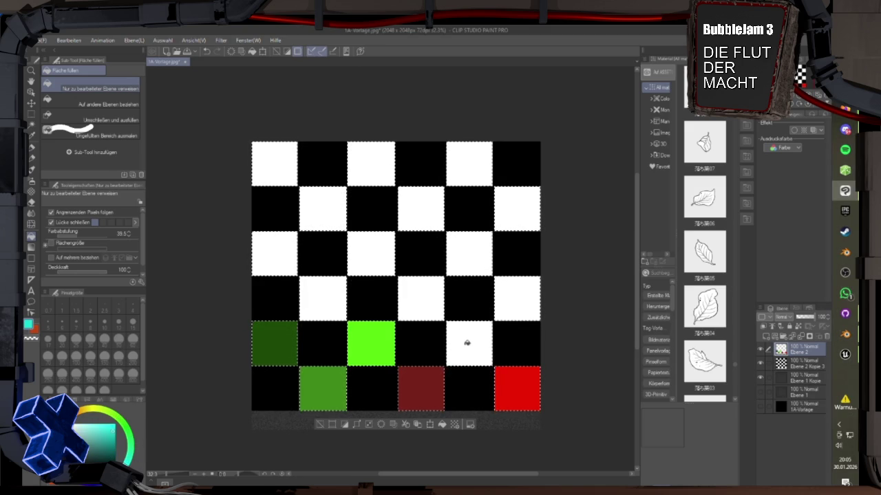
click(106, 458)
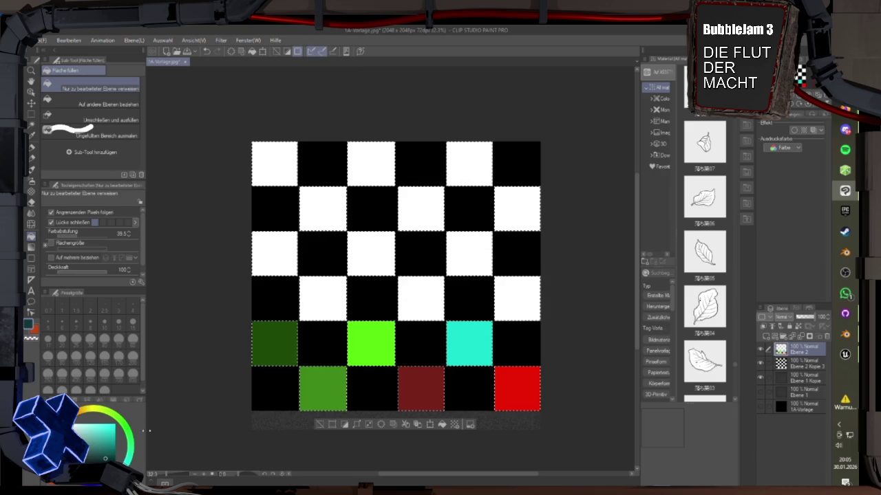
click(531, 297)
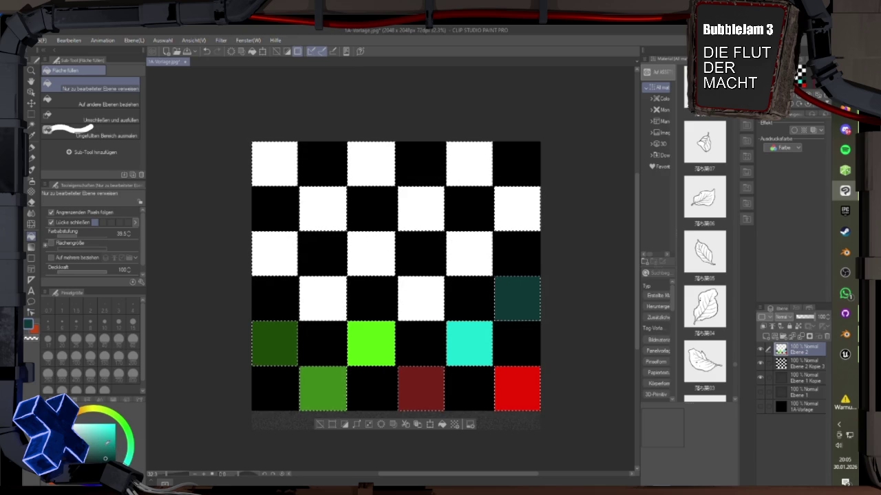
click(103, 426)
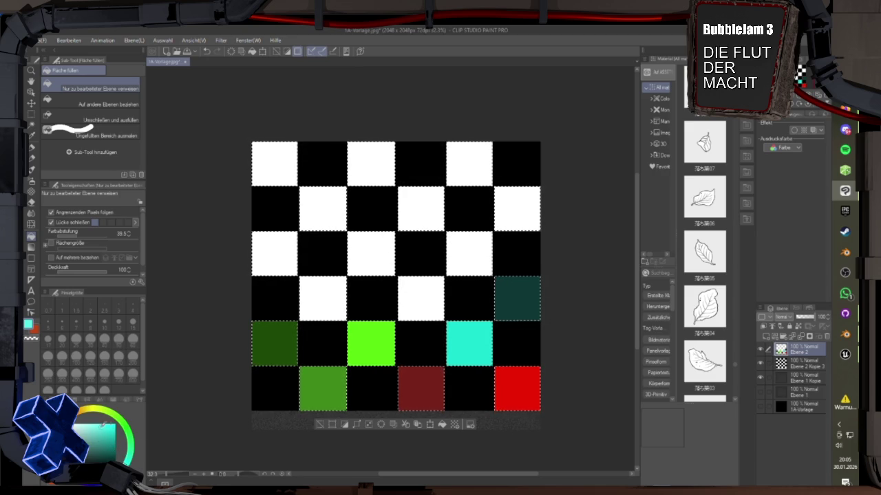
alt+click(425, 309)
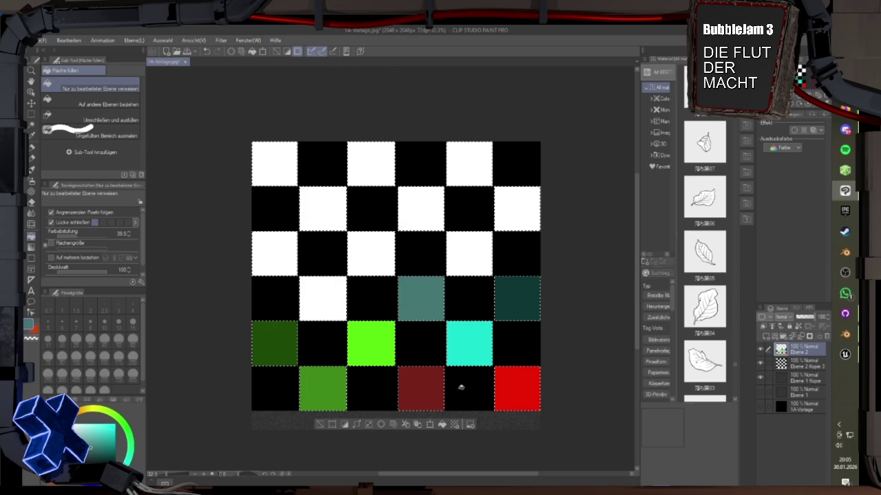
click(93, 455)
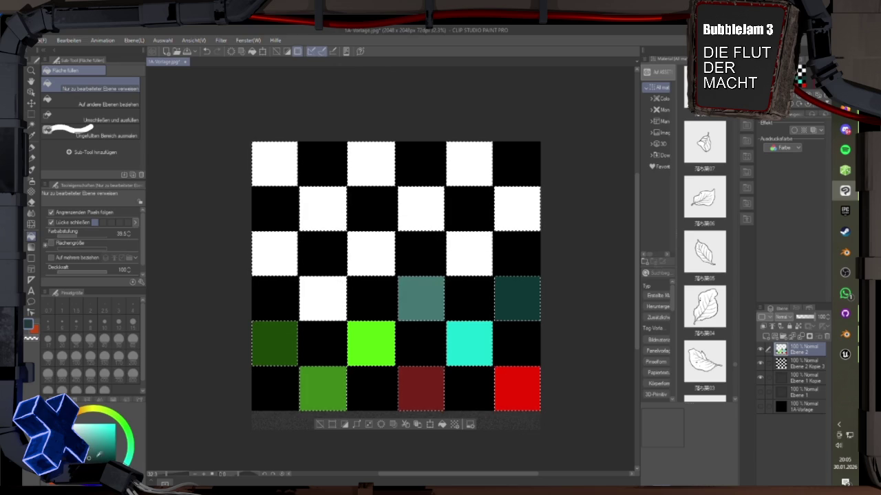
click(439, 297)
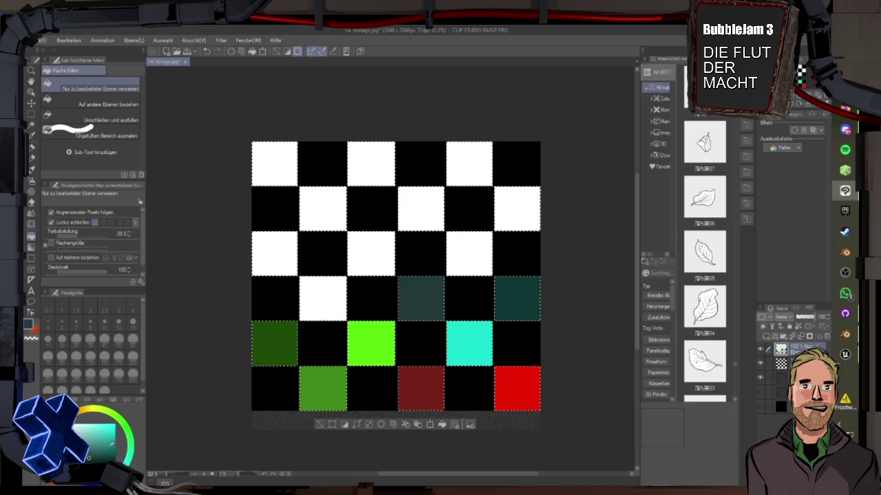
click(108, 450)
click(530, 295)
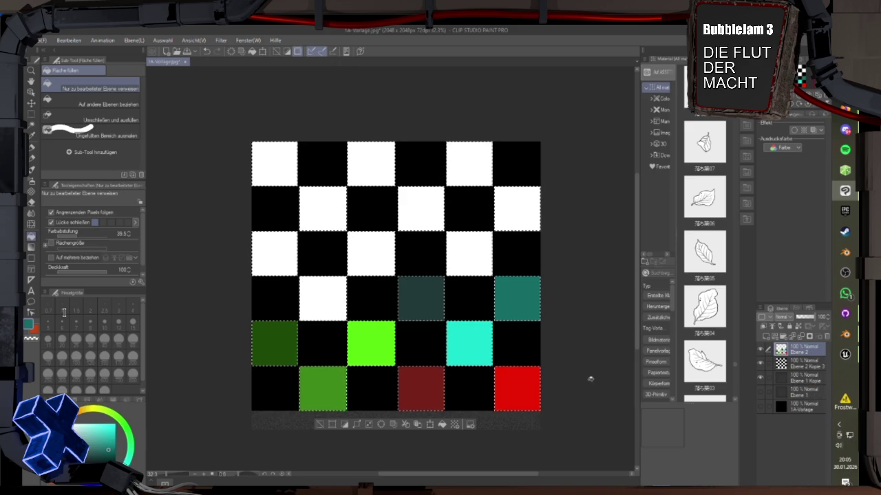
Try blue and yellow shades, then fill a row-3 square dark olive.
click(110, 454)
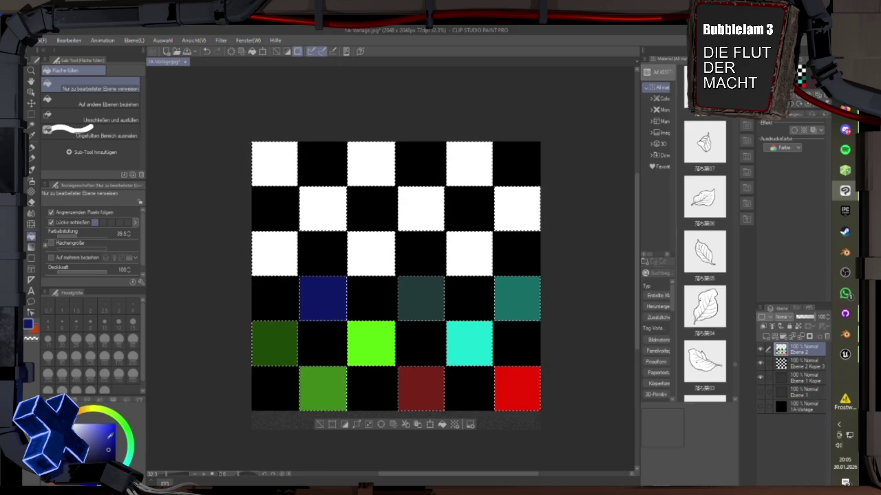
click(107, 427)
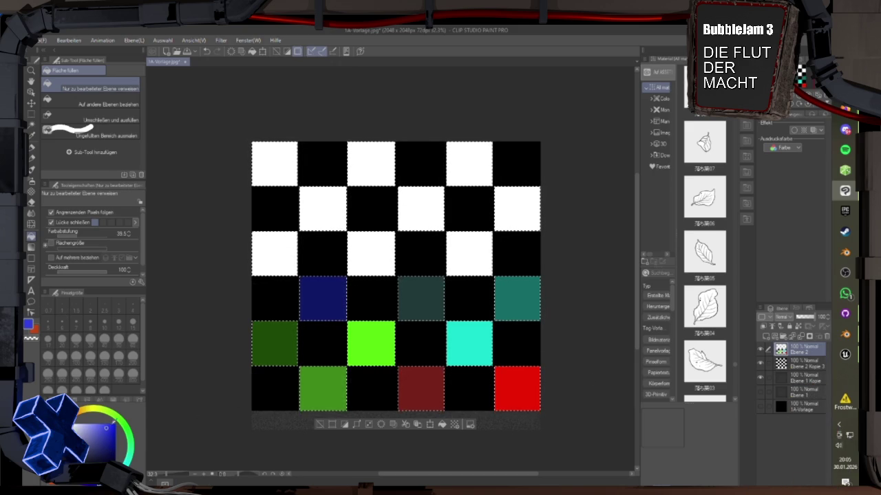
click(91, 457)
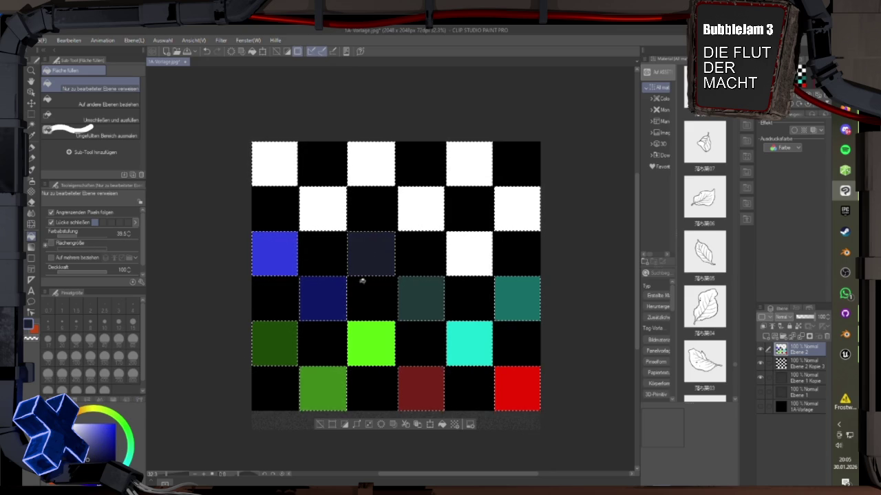
click(94, 409)
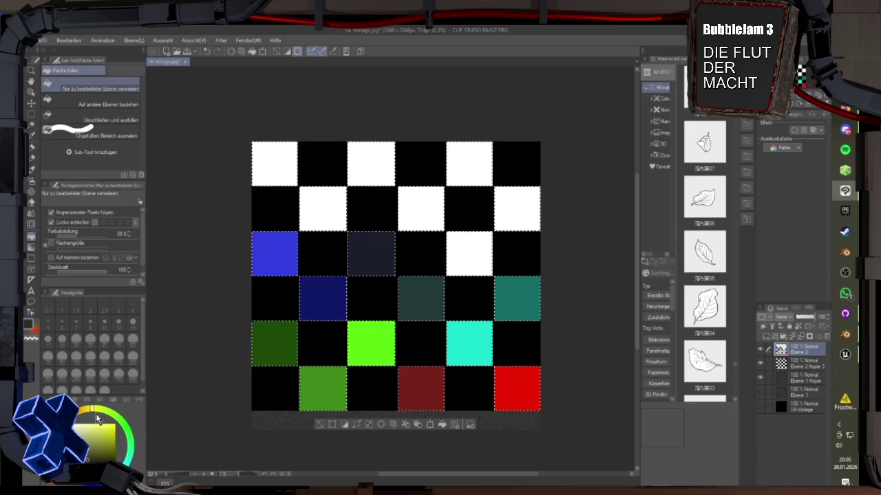
drag(106, 429, 113, 429)
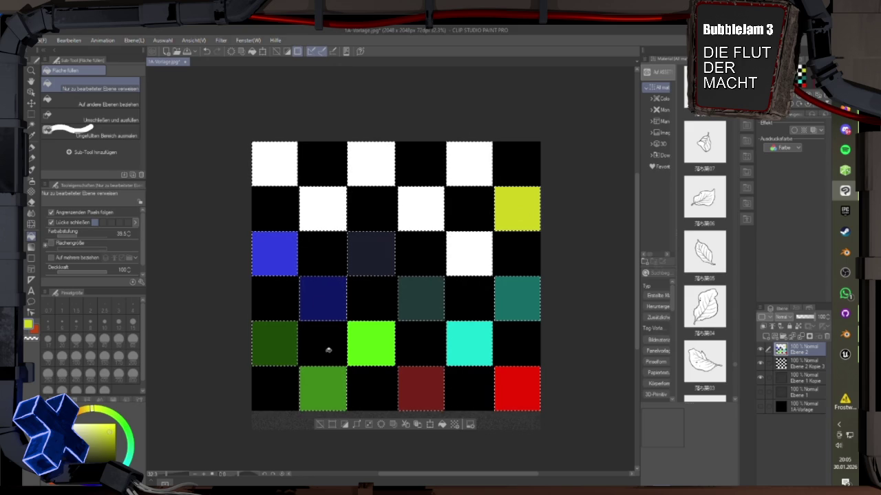
click(109, 456)
click(469, 254)
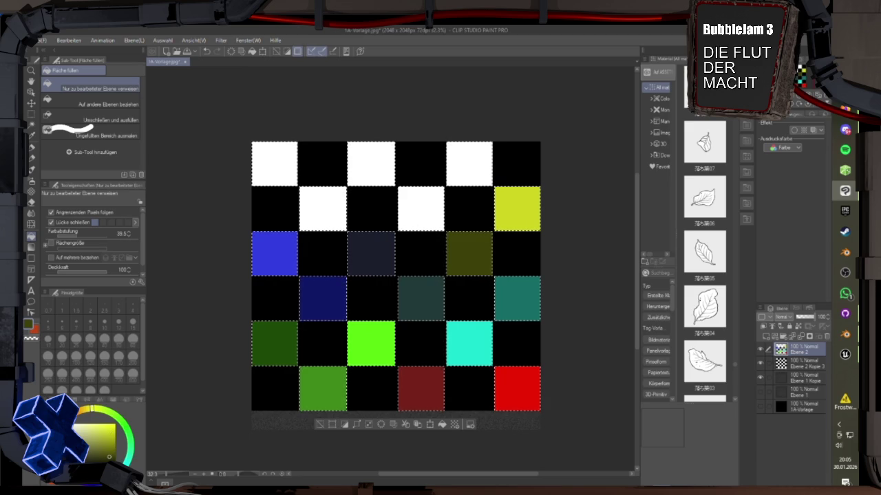
Fill top-row and second-row squares in dark red, darker red, magenta and dark purple.
mouse_move(109, 436)
mouse_down()
mouse_move(120, 437)
mouse_move(113, 439)
mouse_up()
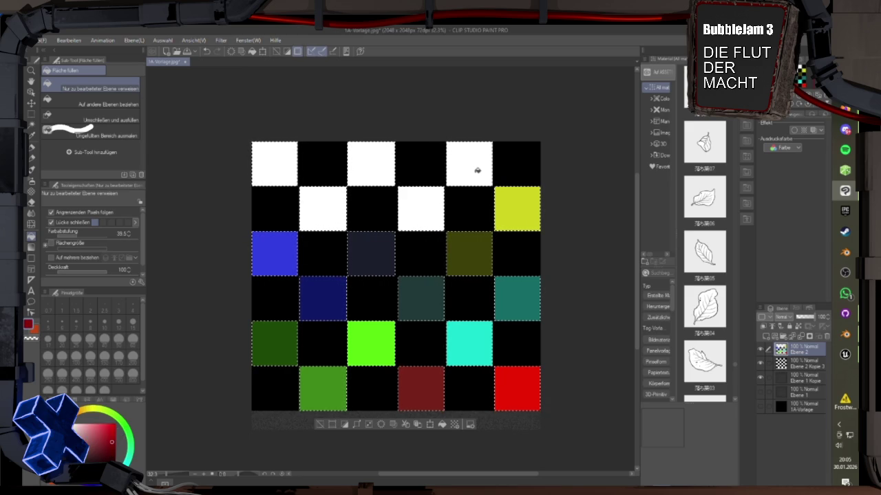
click(476, 170)
click(421, 208)
click(113, 425)
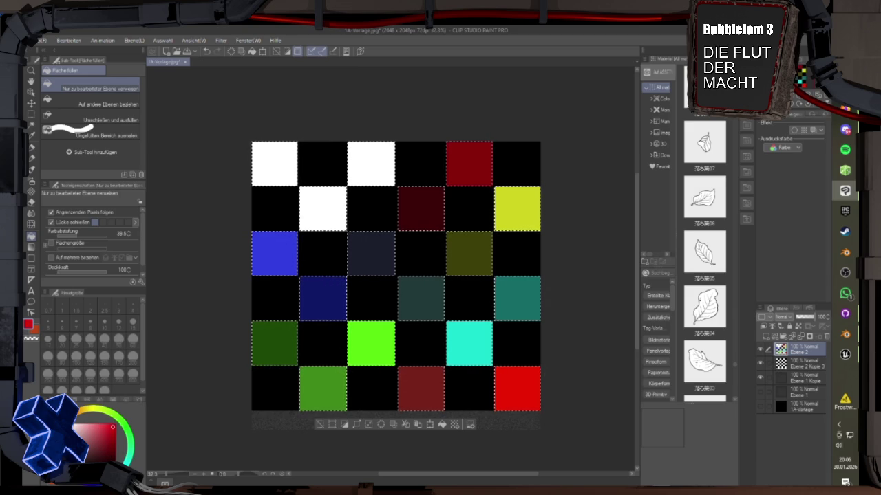
click(129, 448)
click(382, 165)
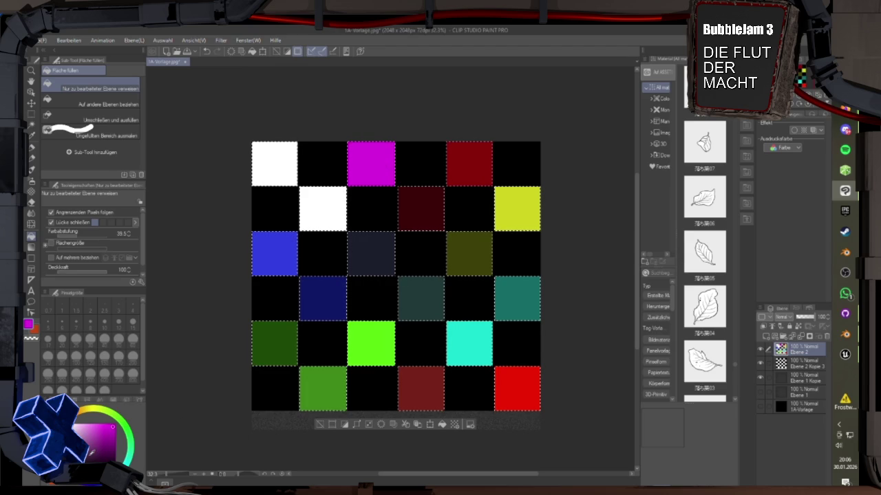
click(299, 205)
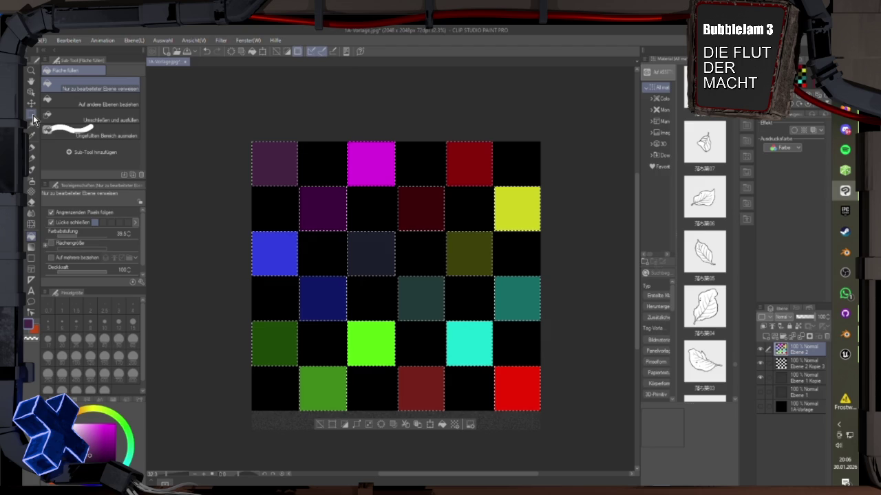
click(31, 124)
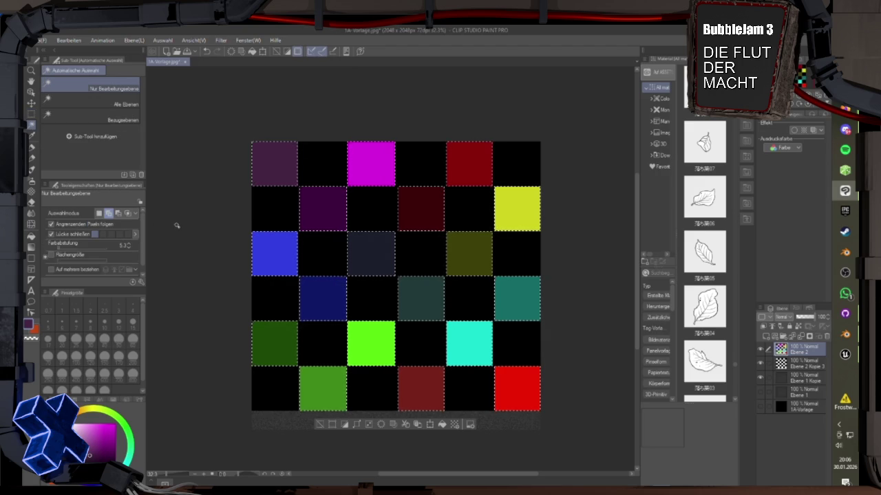
Clear the selection, set Auto Select to add mode, and select black squares on Ebene 2 Kopie 3.
key(ctrl+d)
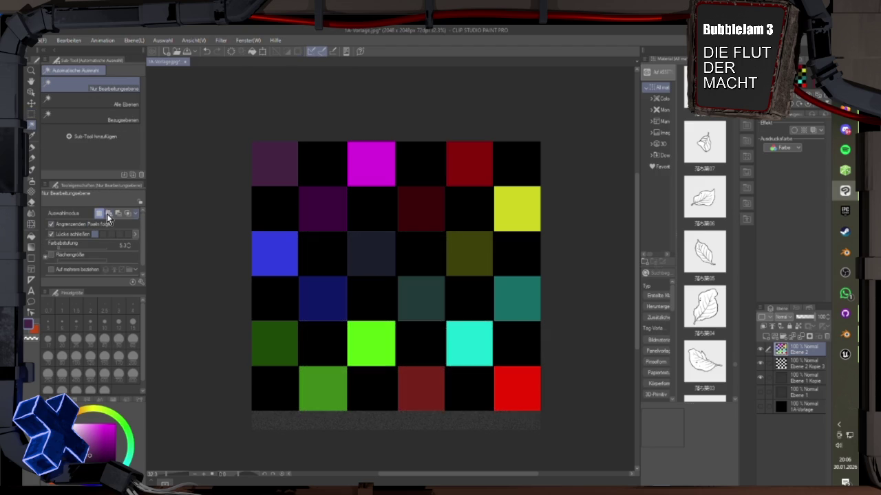
click(108, 214)
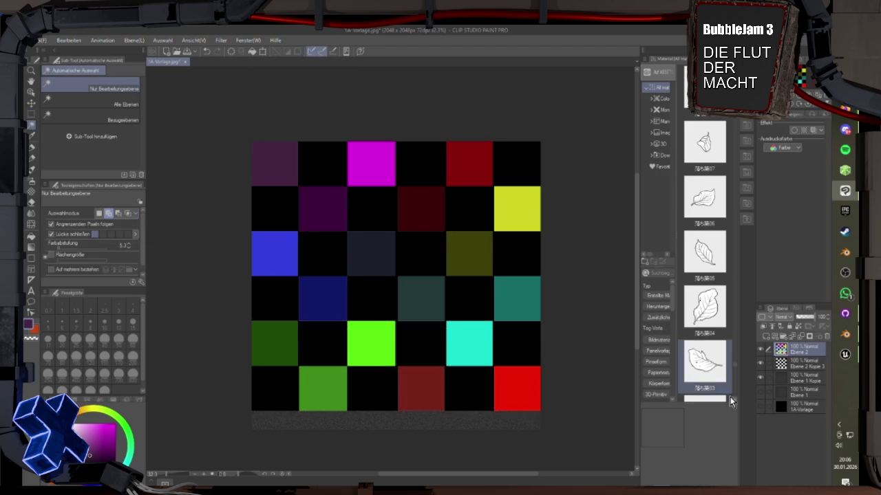
click(810, 366)
click(322, 167)
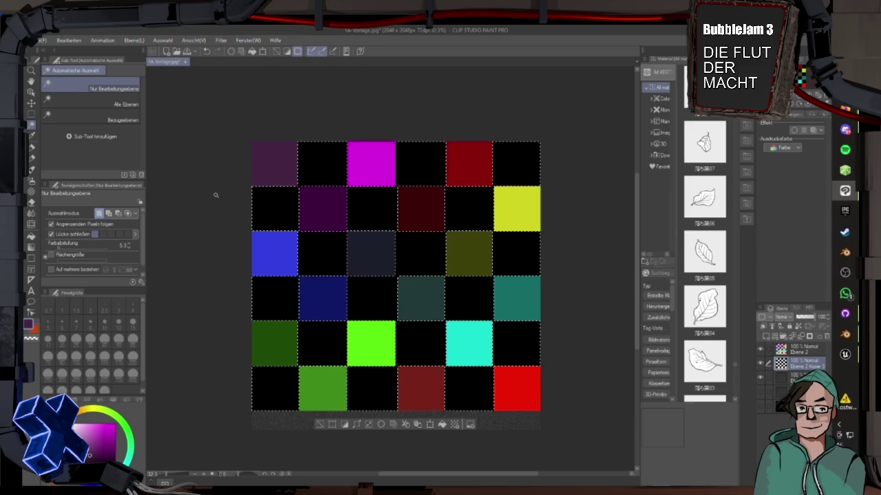
Clear the selection, make Ebene 2 the active layer, and hide the black layer.
key(ctrl+d)
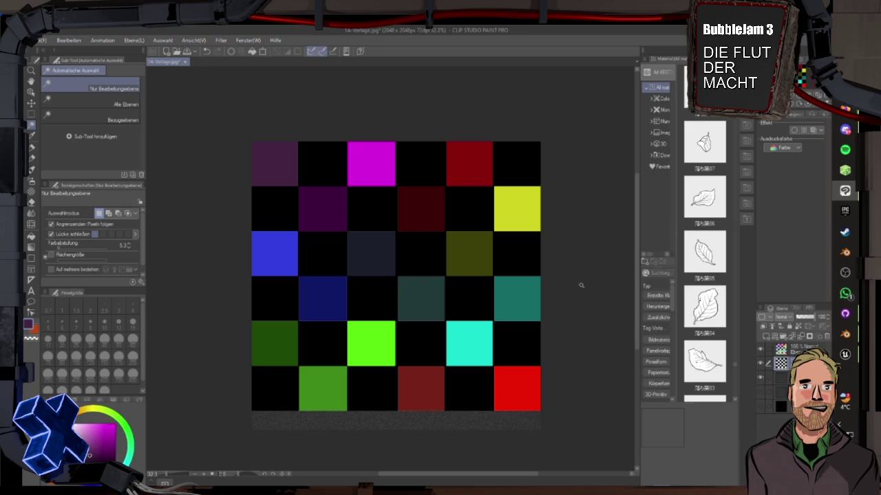
click(694, 312)
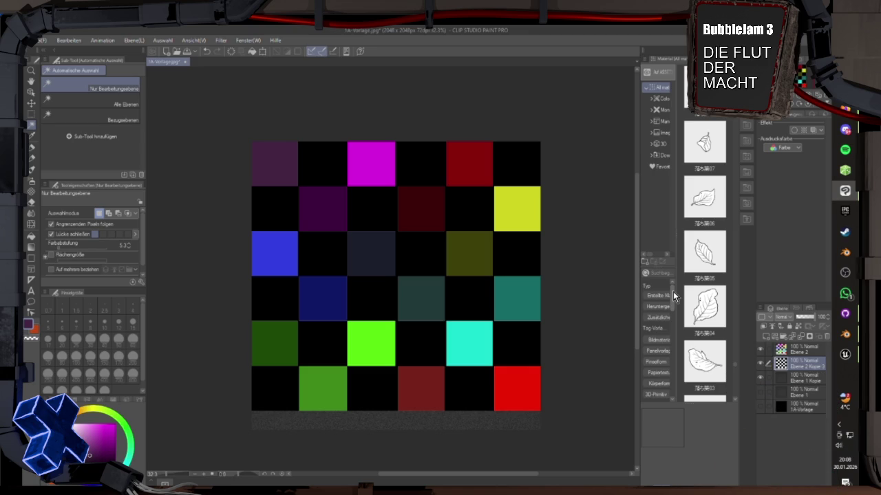
click(799, 351)
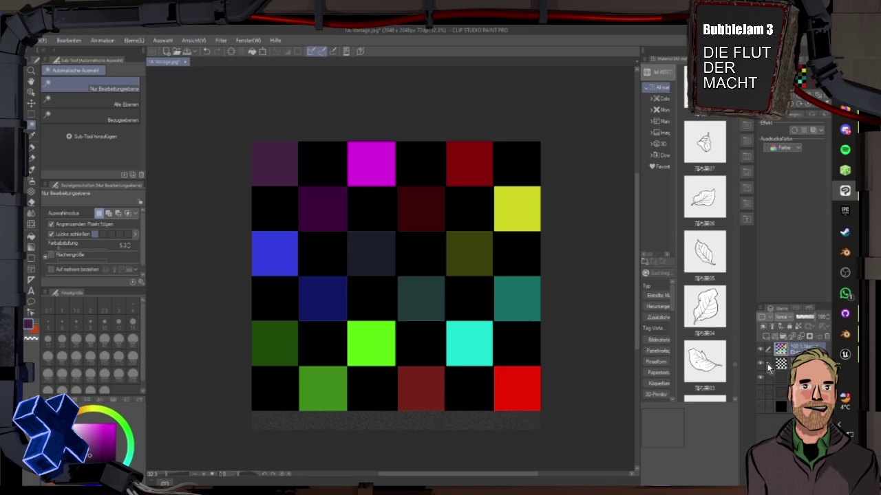
click(761, 363)
Set Ebene 2's blend mode to Farbe after trying Helligkeit, then zoom out.
scroll(448, 318, up, 3)
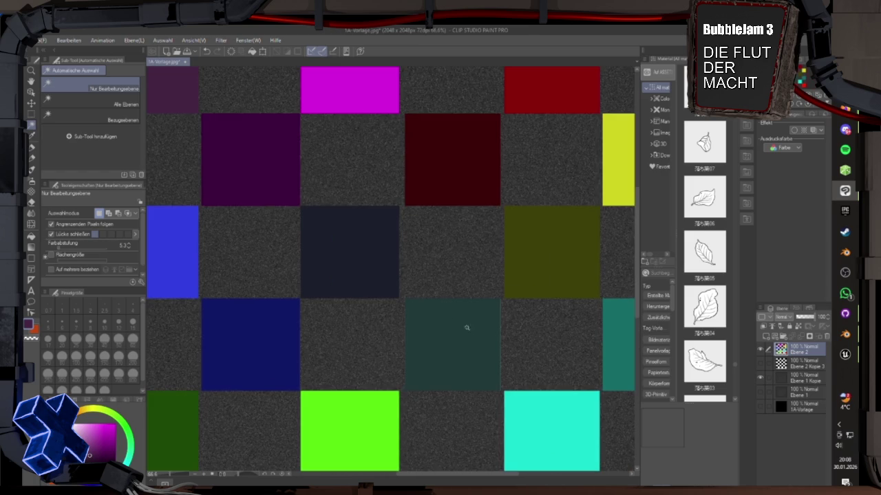
click(791, 318)
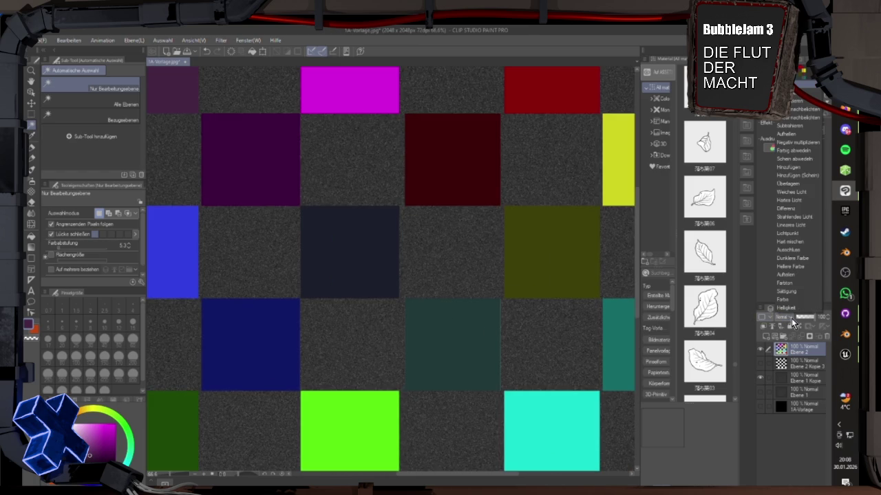
click(788, 309)
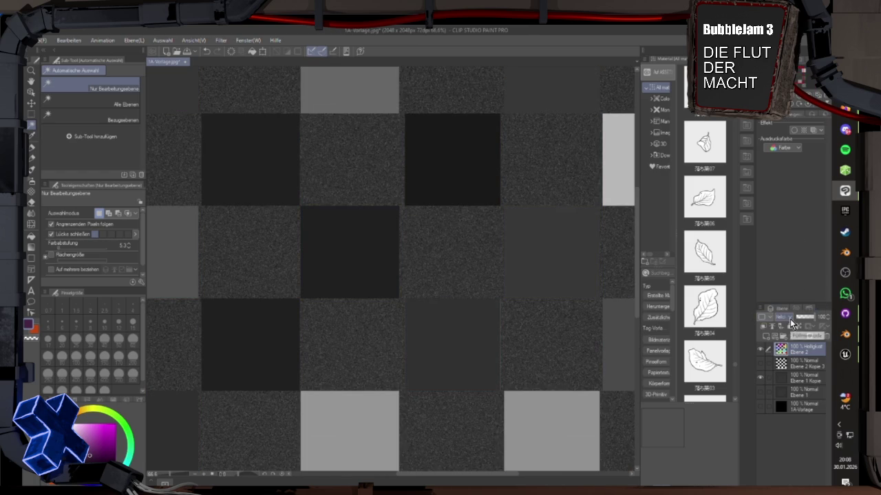
click(790, 318)
click(786, 301)
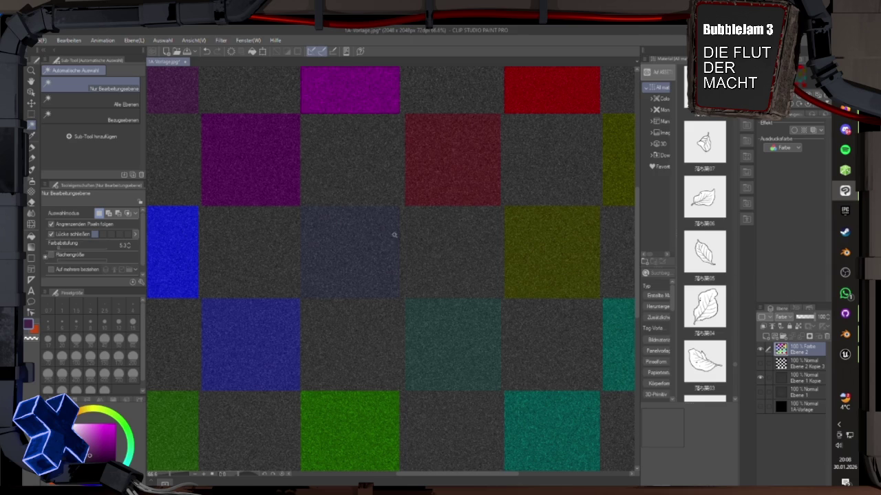
scroll(383, 223, down, 1)
scroll(383, 224, down, 2)
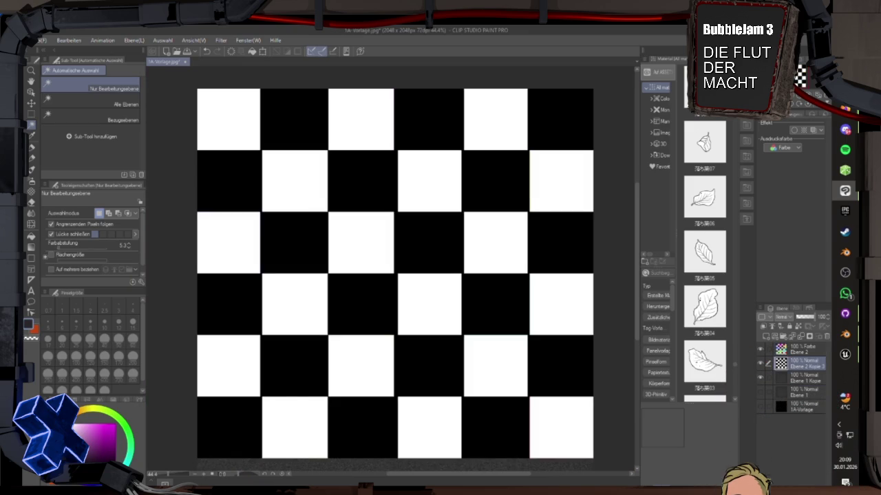
Select the Gerade Linie tool, undo a stray test line, and pick magenta.
click(31, 281)
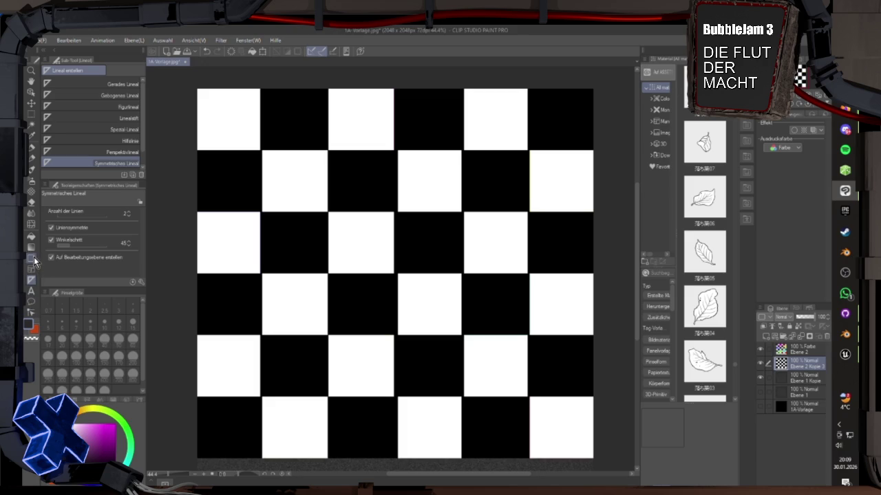
click(32, 259)
click(67, 85)
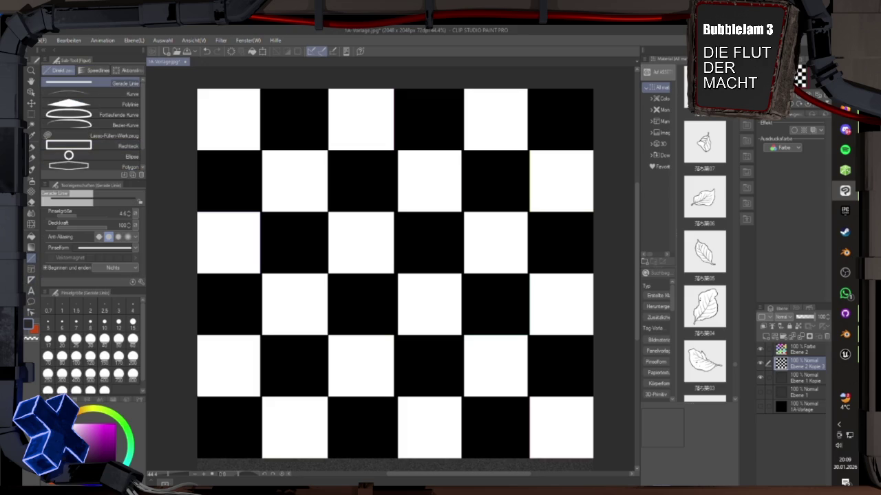
drag(195, 396, 593, 397)
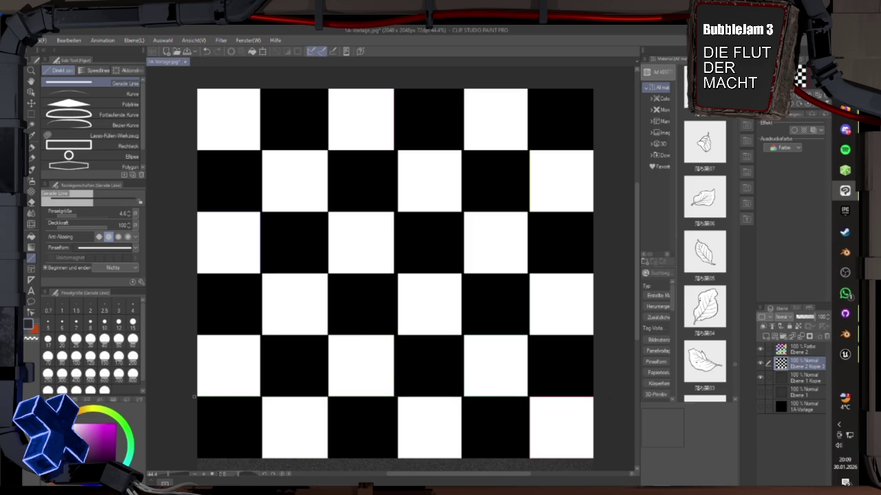
scroll(237, 381, up, 5)
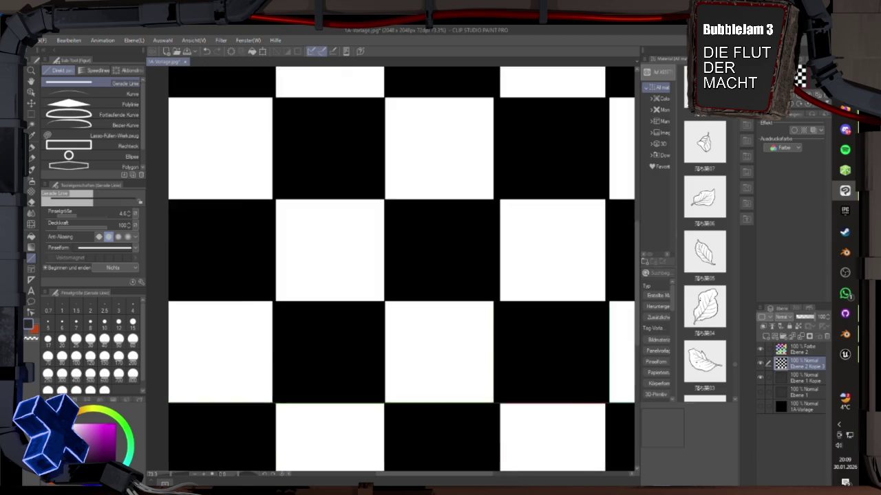
scroll(295, 386, down, 5)
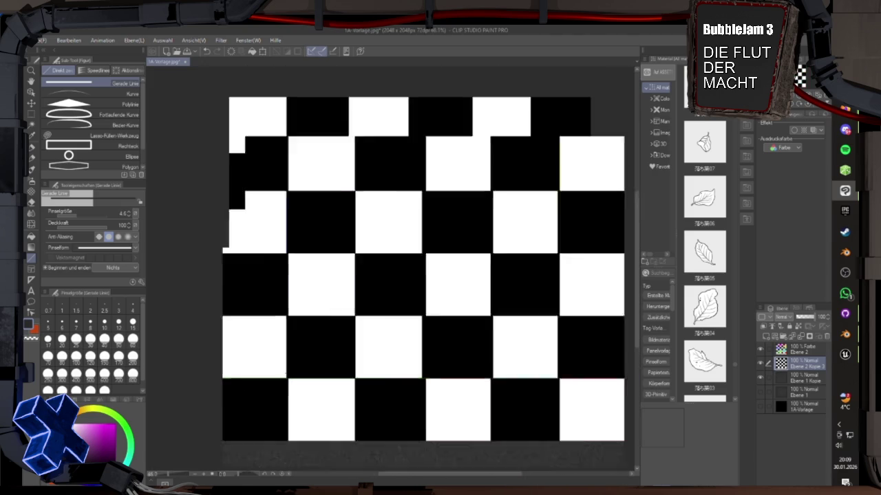
click(206, 52)
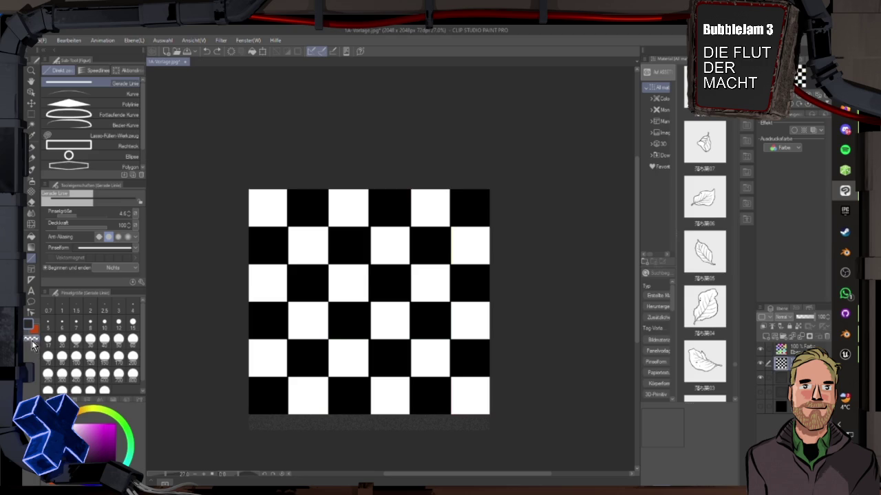
click(100, 449)
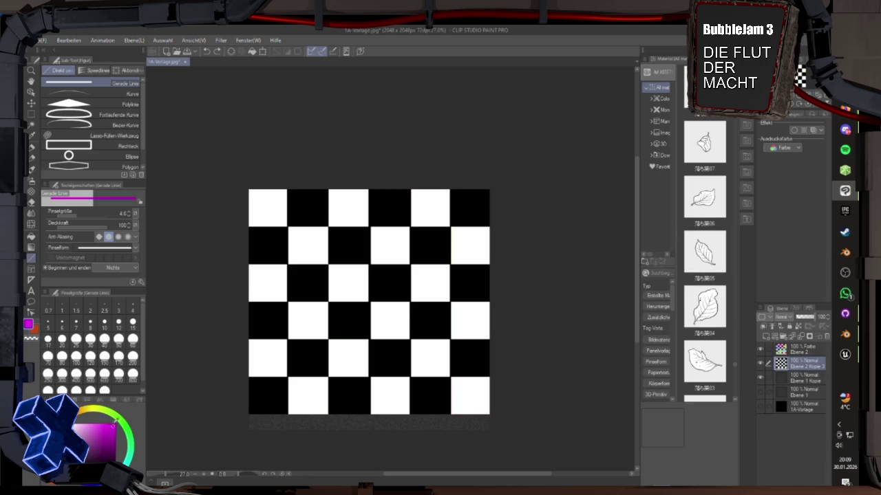
scroll(276, 431, up, 3)
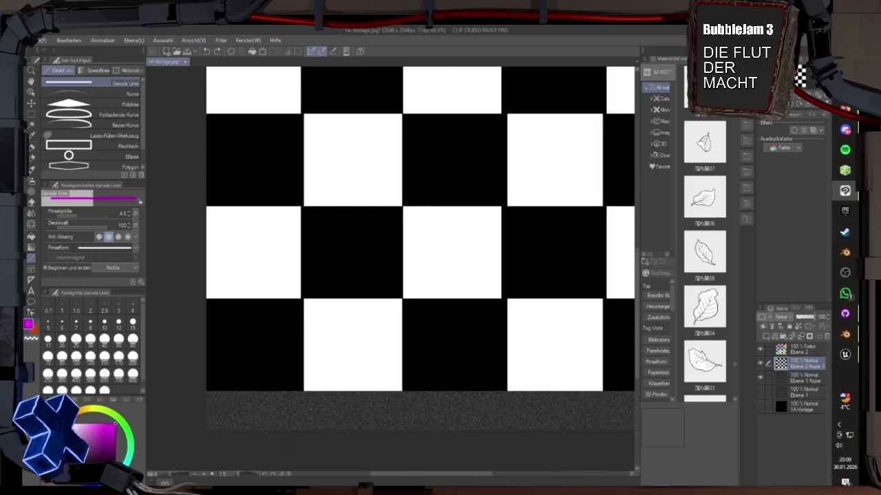
scroll(234, 441, down, 3)
Draw magenta straight lines along the five horizontal row boundaries.
drag(220, 188, 552, 192)
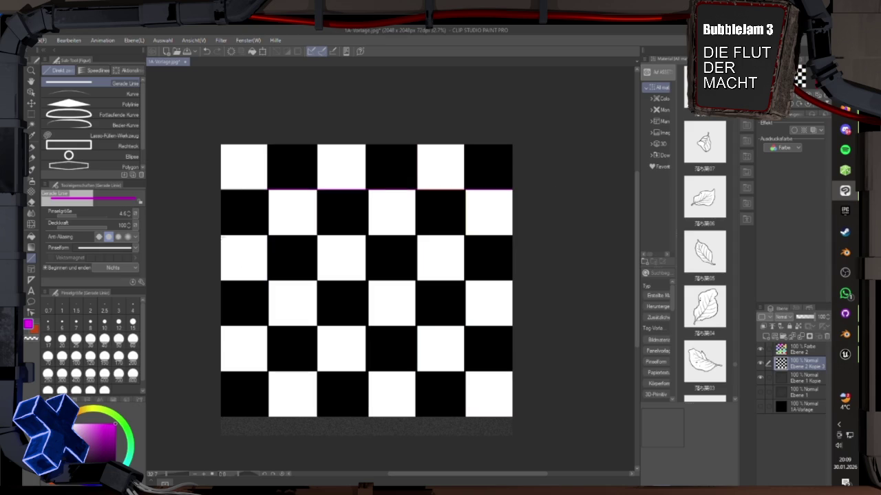
drag(220, 235, 512, 234)
drag(220, 280, 527, 282)
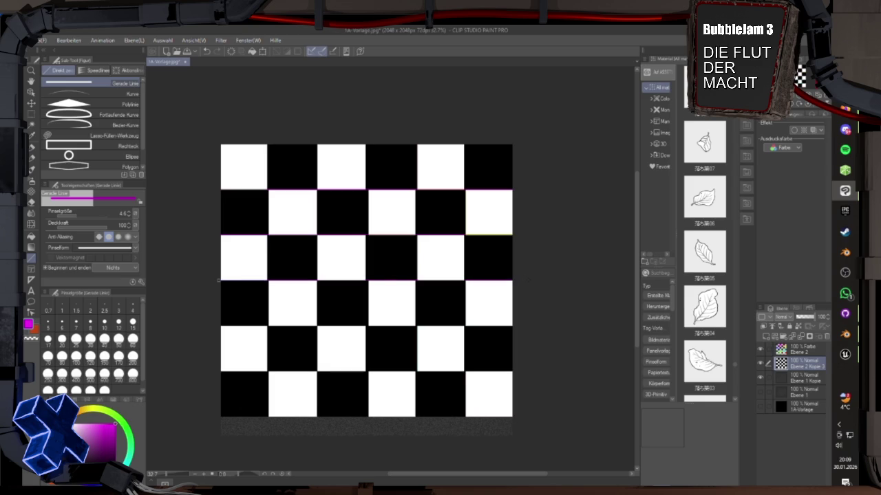
drag(221, 326, 512, 326)
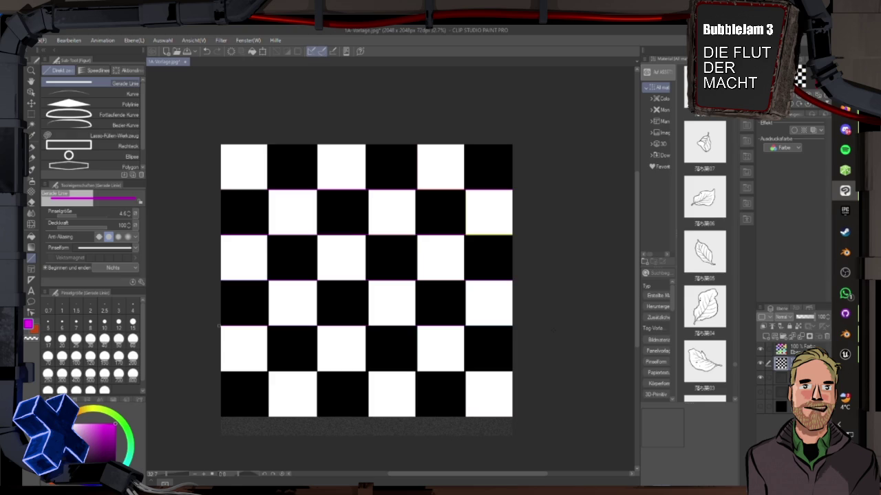
drag(218, 372, 511, 371)
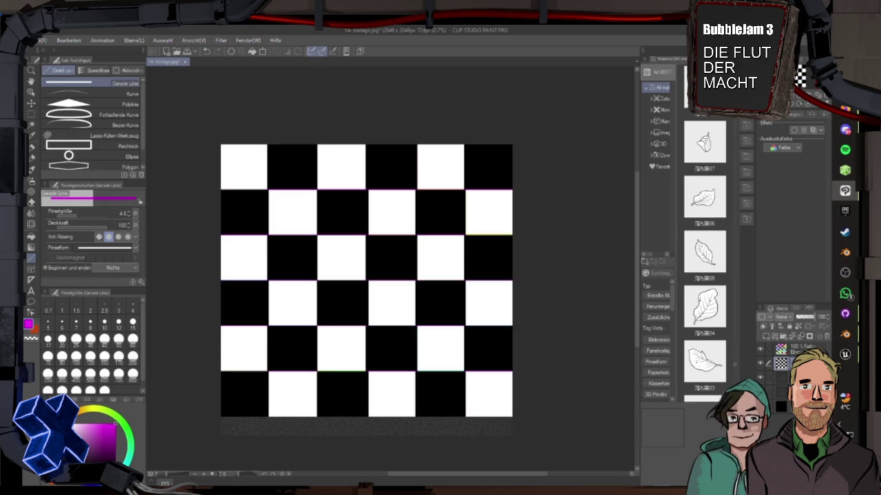
click(31, 127)
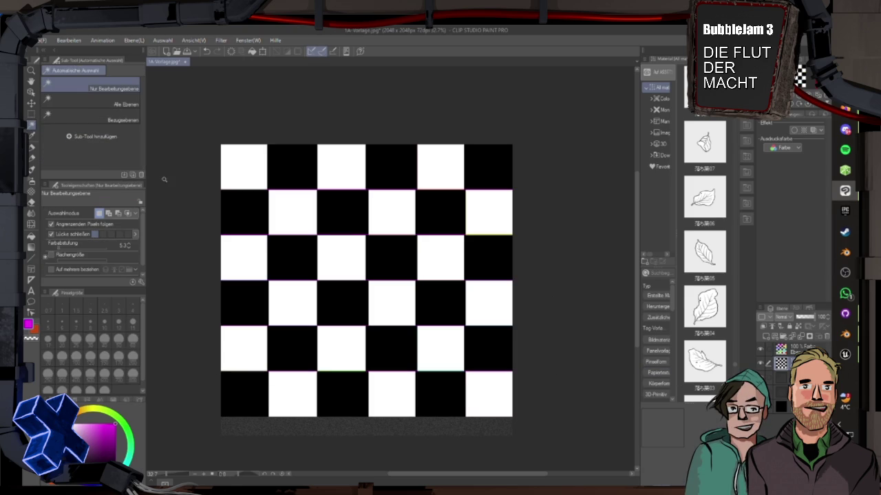
Set Auto Select to add mode and select the black squares in the top three rows.
click(108, 214)
click(289, 171)
click(384, 166)
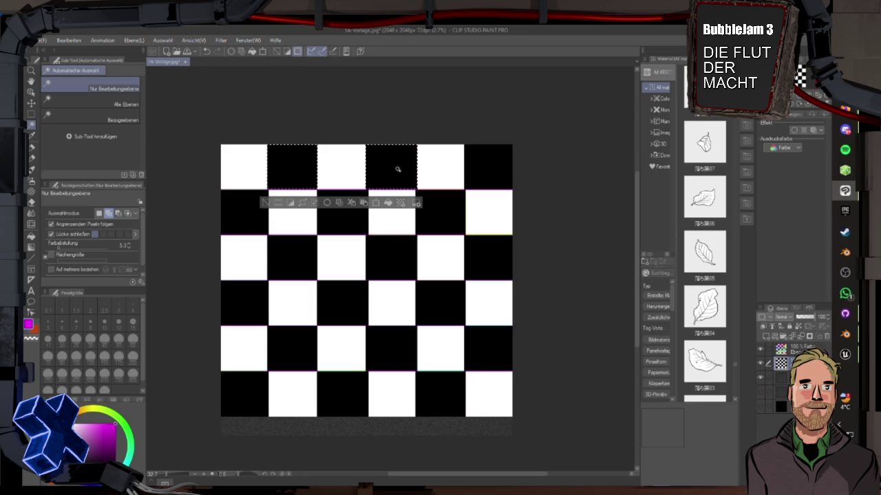
click(494, 169)
click(441, 222)
click(344, 221)
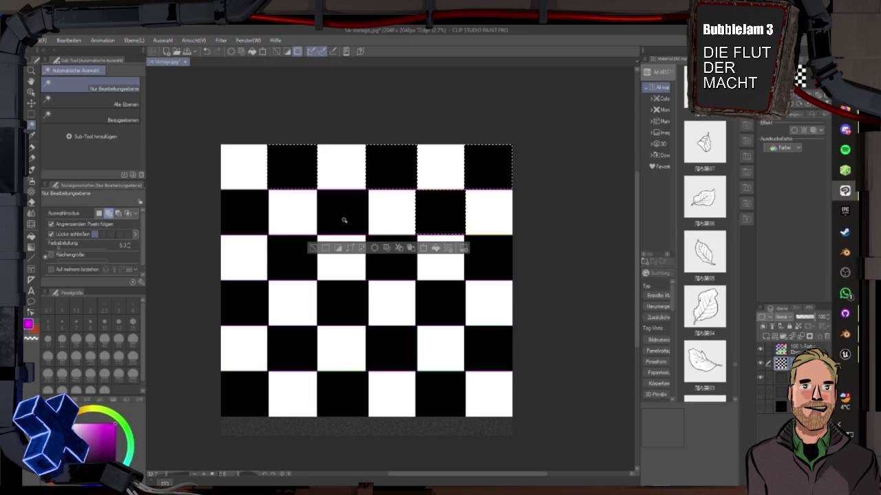
click(245, 218)
click(289, 261)
click(385, 273)
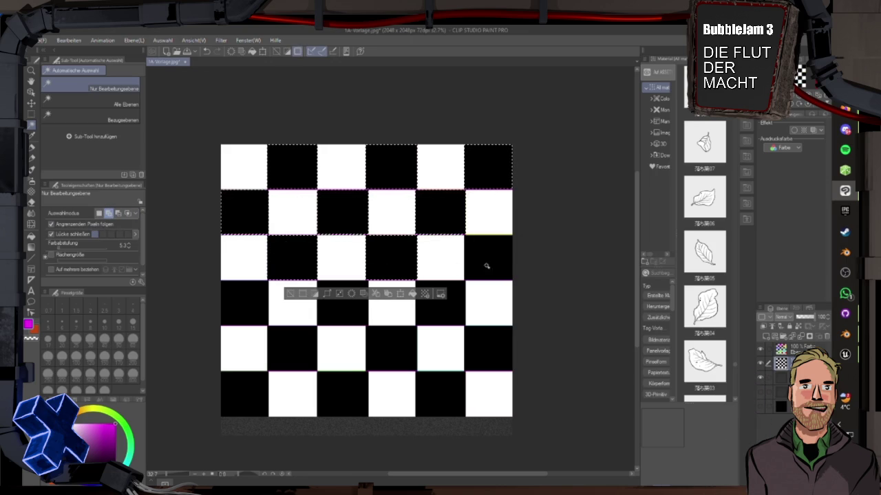
Add the black squares of rows four to six, show the colour layer, and pick its blue.
click(440, 315)
click(347, 313)
click(246, 305)
click(294, 366)
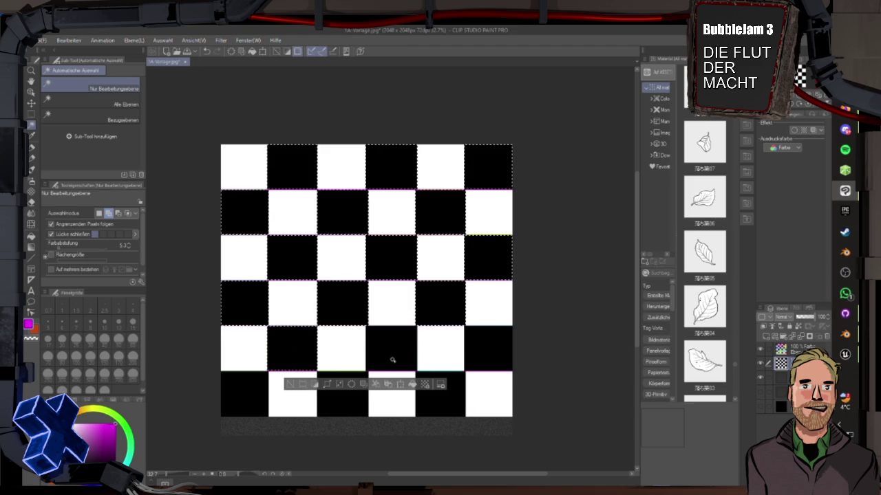
click(390, 353)
click(493, 353)
click(447, 406)
click(328, 401)
click(256, 387)
click(761, 348)
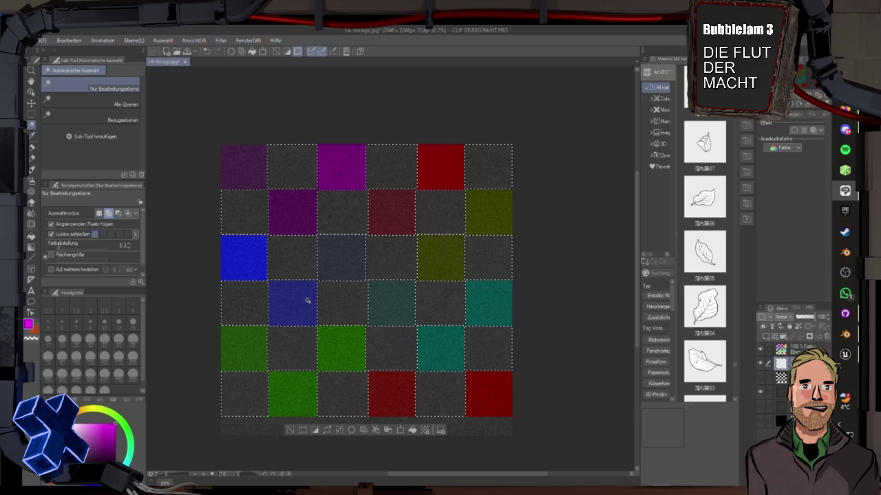
alt+click(308, 301)
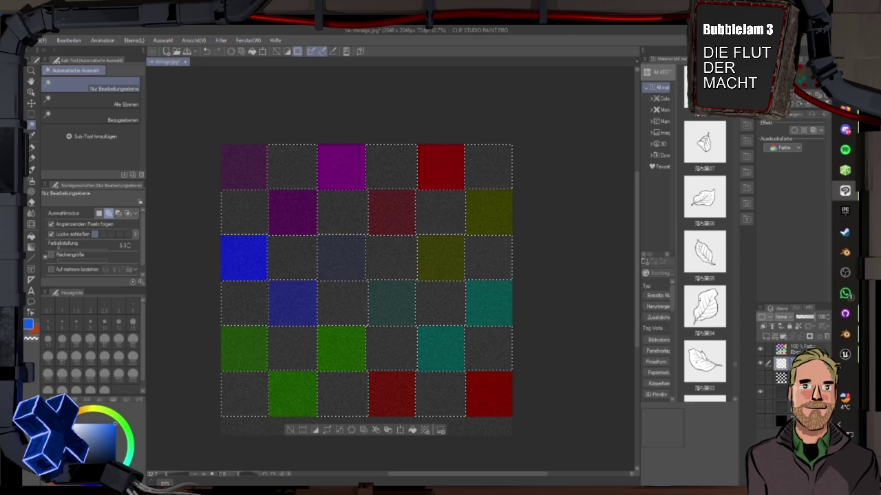
Fill squares bright green, light blue and orange-red, then fill three row-2 squares violet.
key(g)
click(243, 391)
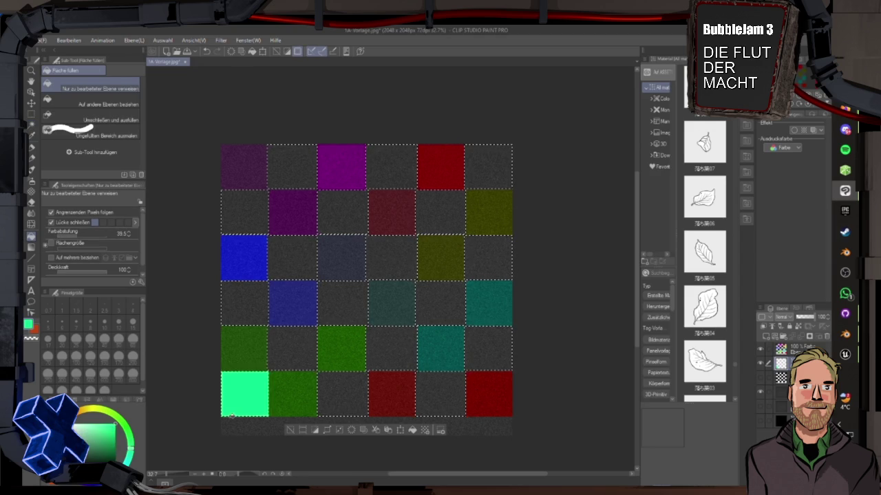
key(x)
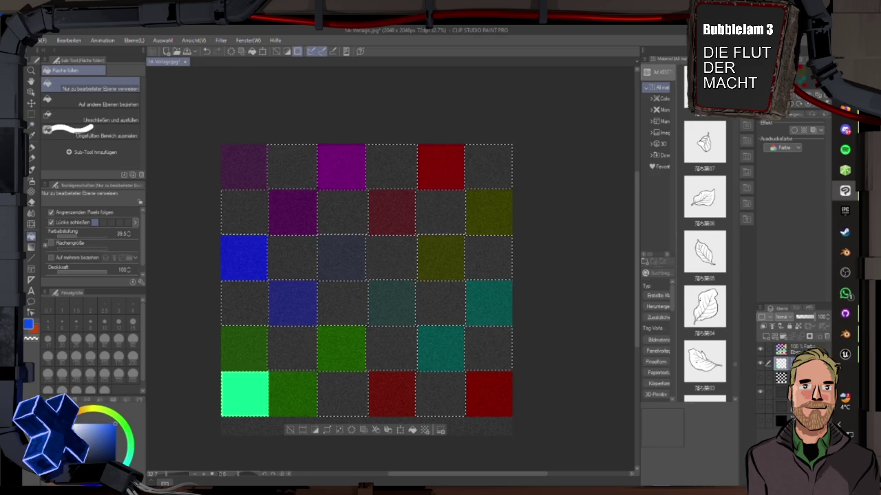
click(256, 313)
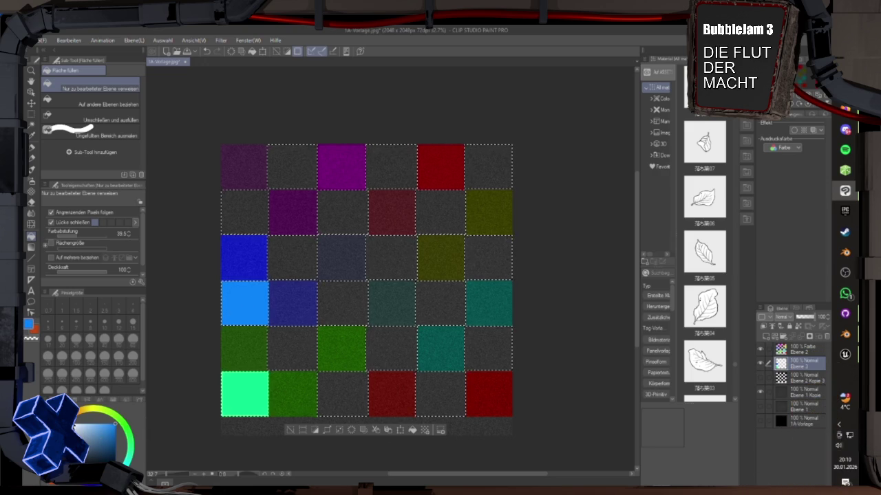
click(75, 427)
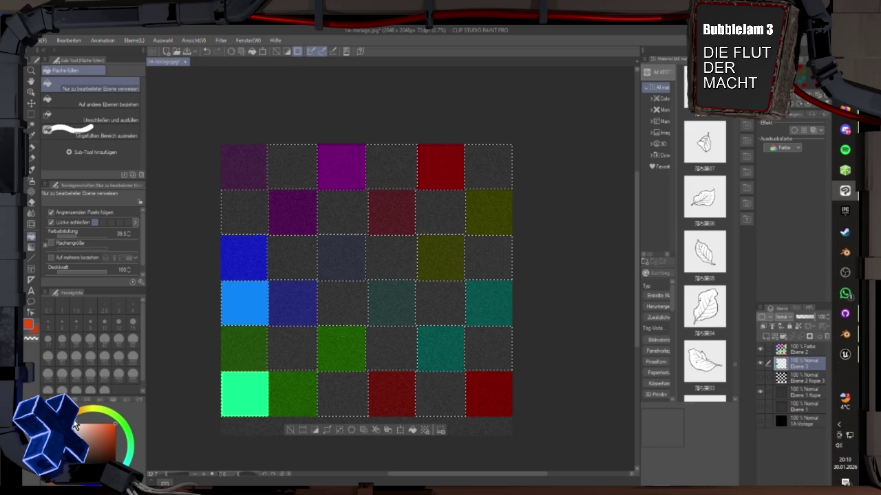
click(342, 394)
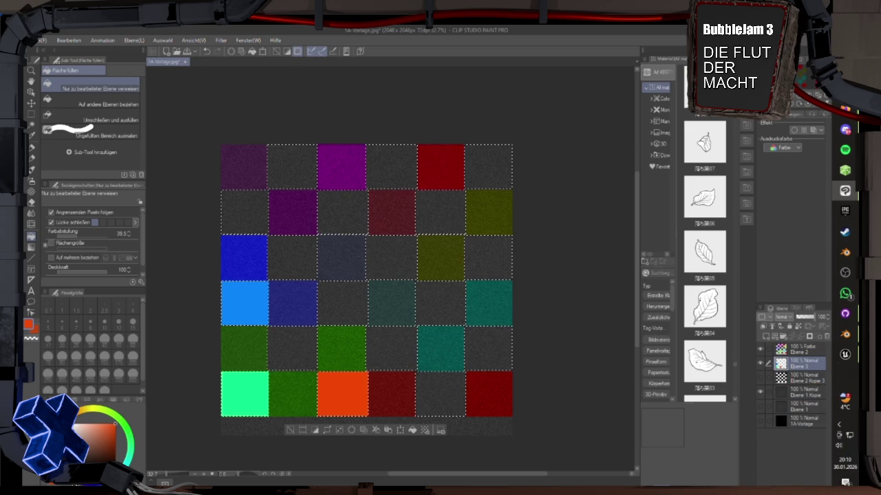
click(240, 211)
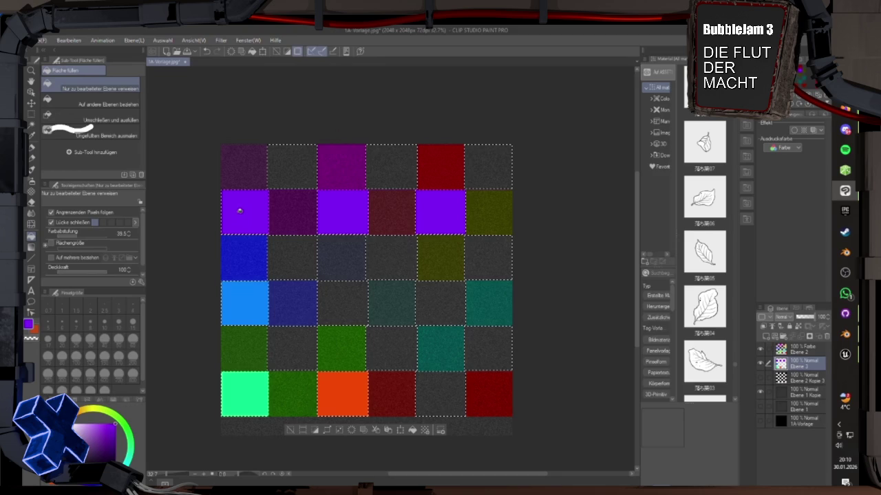
Undo the violet fill and repaint row 2, columns 1 and 5 grey with the Pen.
key(ctrl+z)
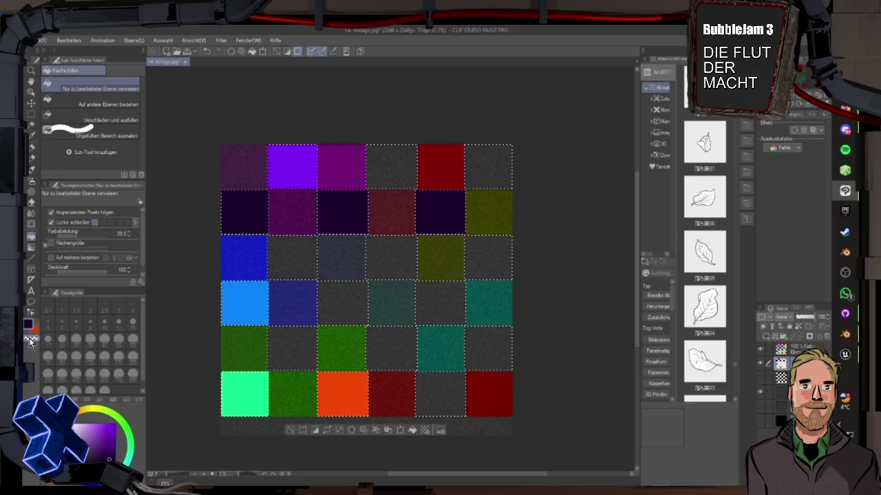
key(p)
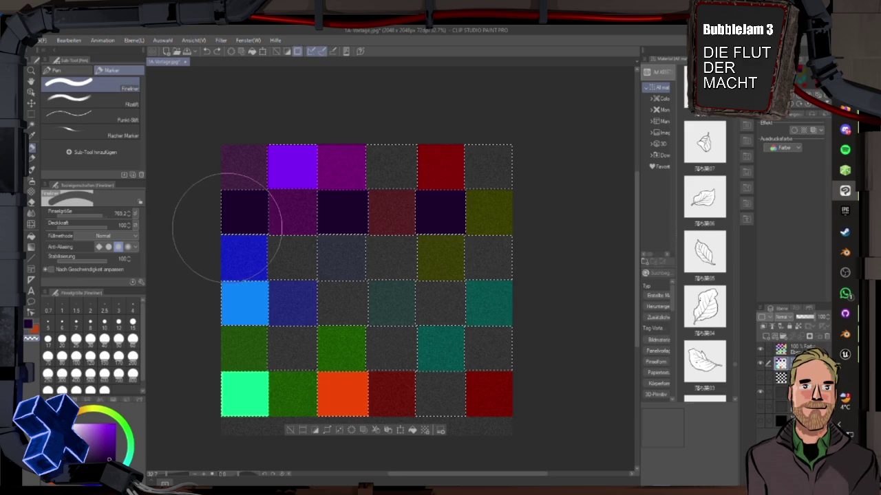
drag(227, 227, 265, 302)
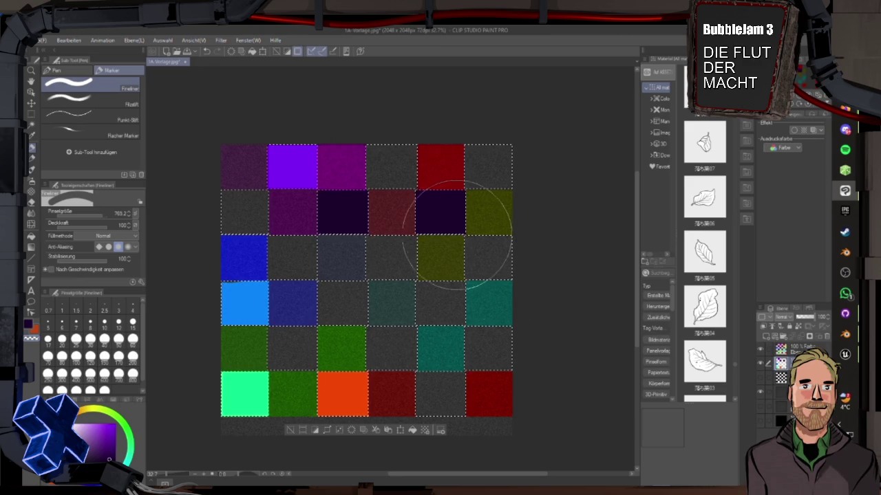
click(437, 206)
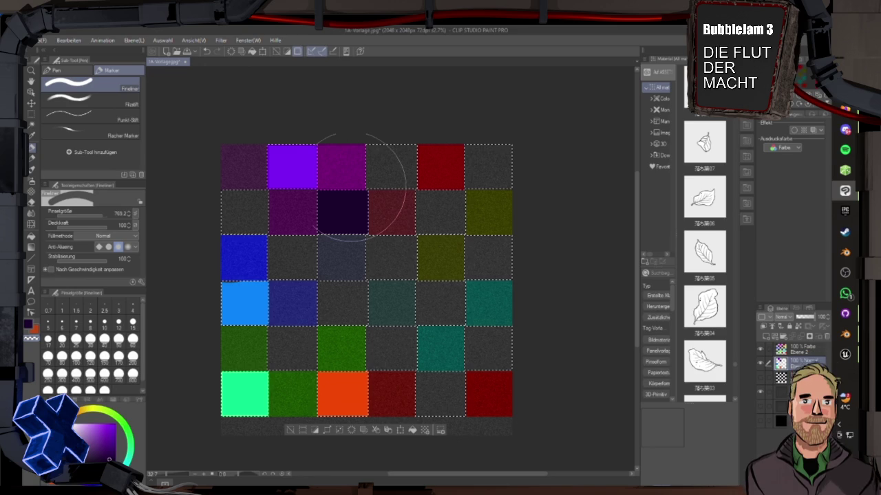
Pick magenta, undo and redo the fills, and fill three row-3 squares crimson.
key(g)
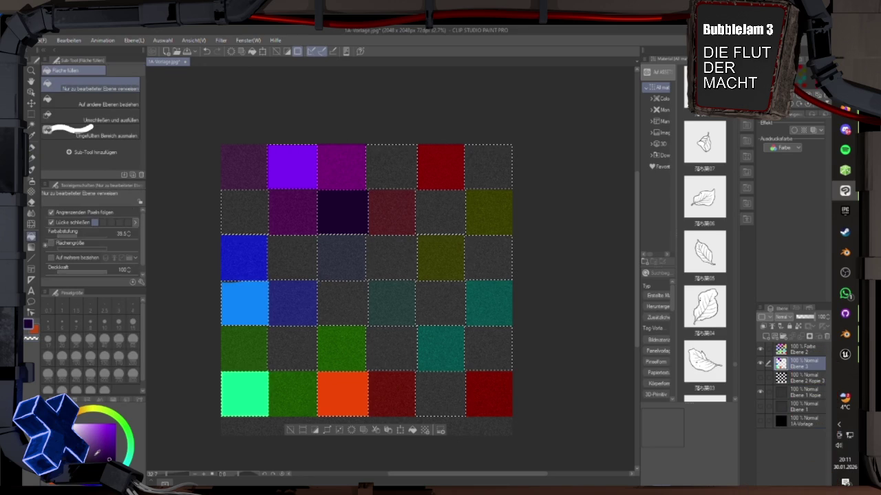
click(110, 428)
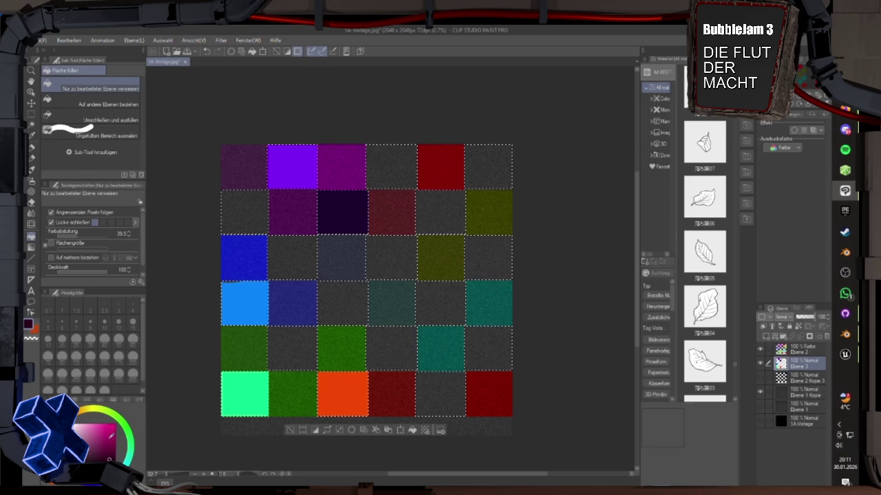
key(ctrl+z)
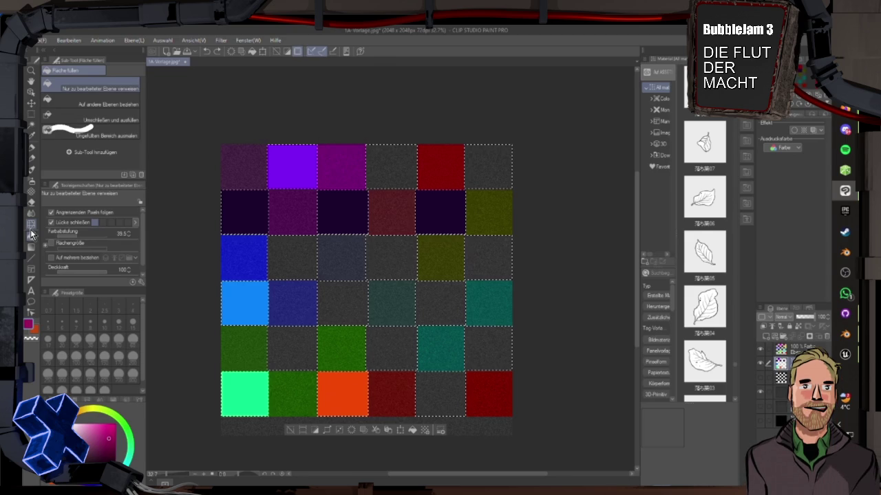
key(ctrl+y)
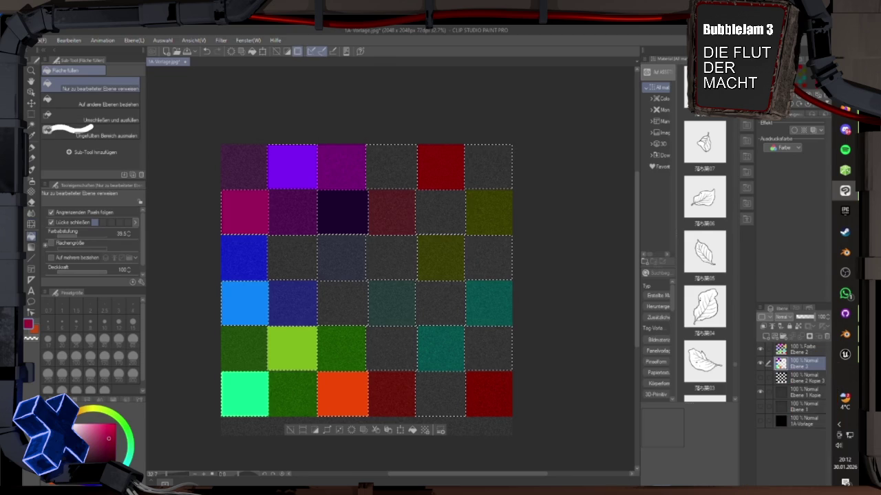
click(296, 261)
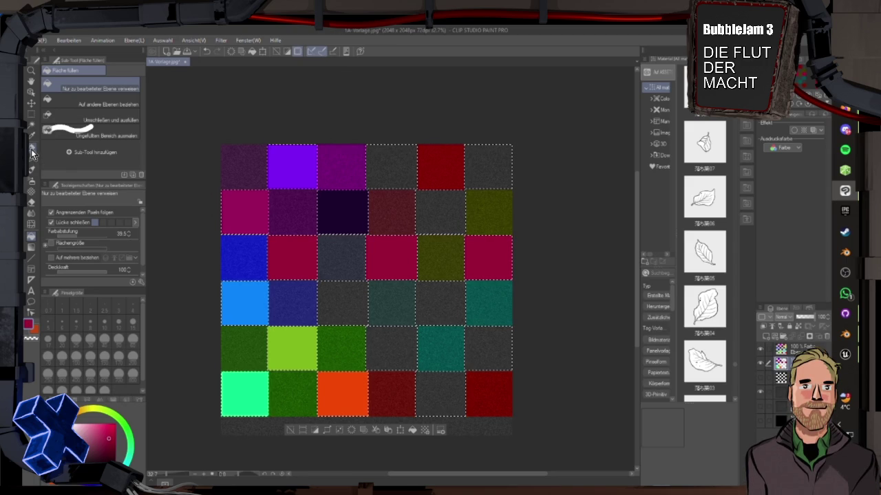
Erase row 3, column 4 with transparent colour and fill it black.
click(31, 148)
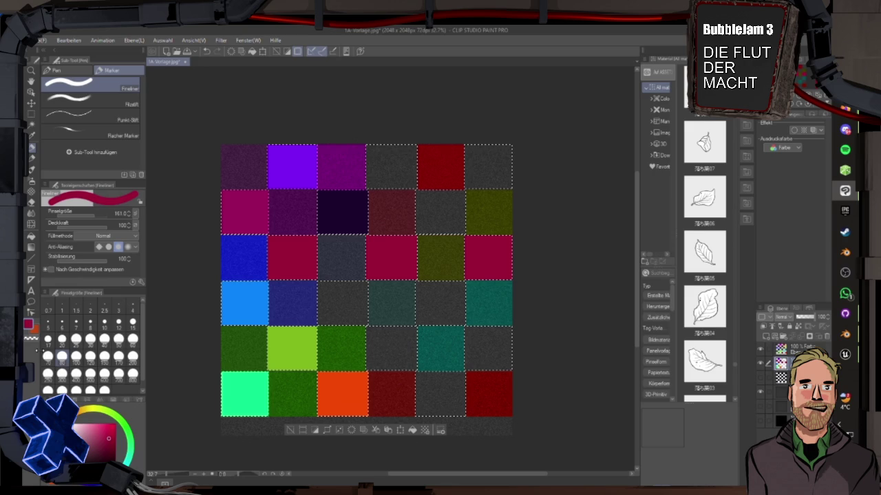
key(c)
drag(391, 255, 380, 282)
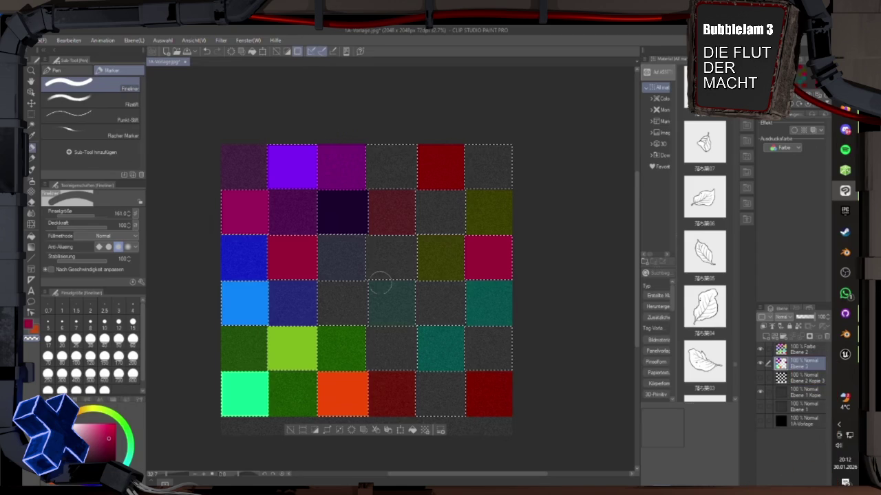
key(g)
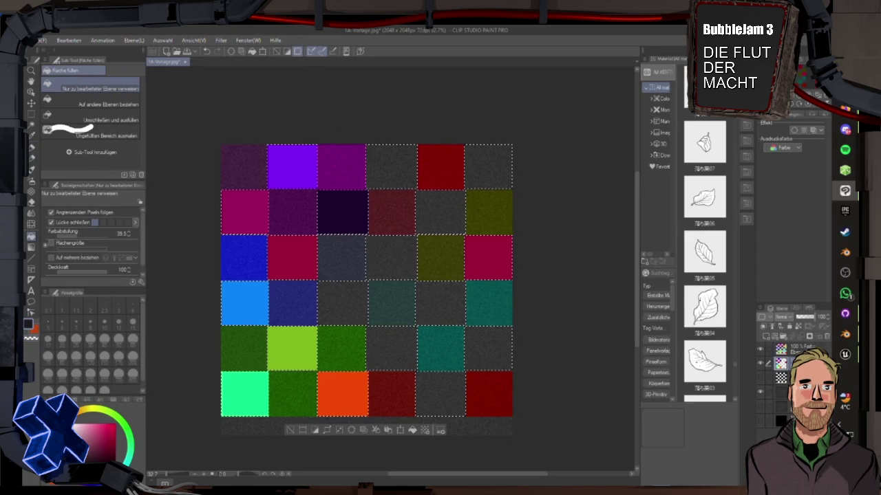
click(392, 258)
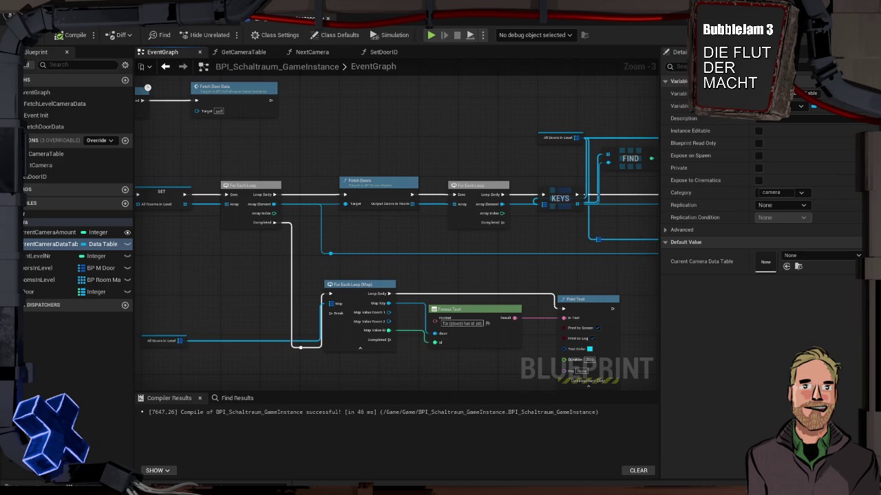
Focus the graph on the FetchLevelCameraData custom event from My Blueprint.
drag(526, 239, 605, 256)
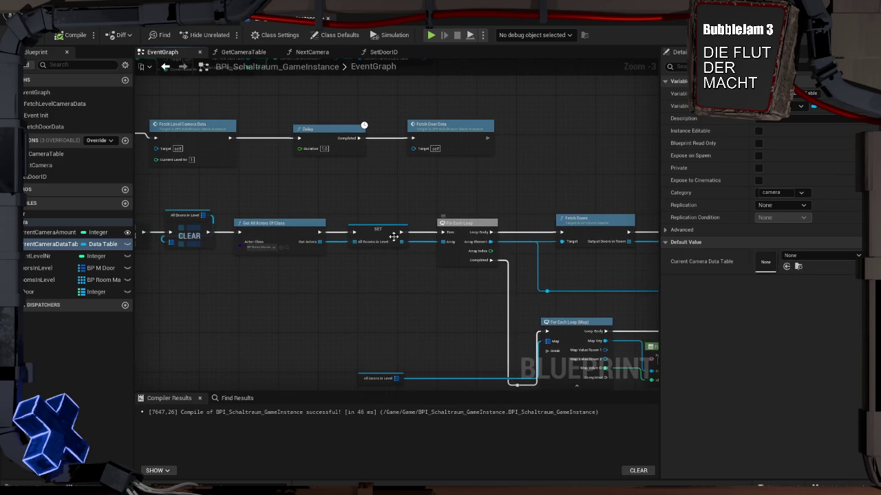
drag(383, 225, 486, 201)
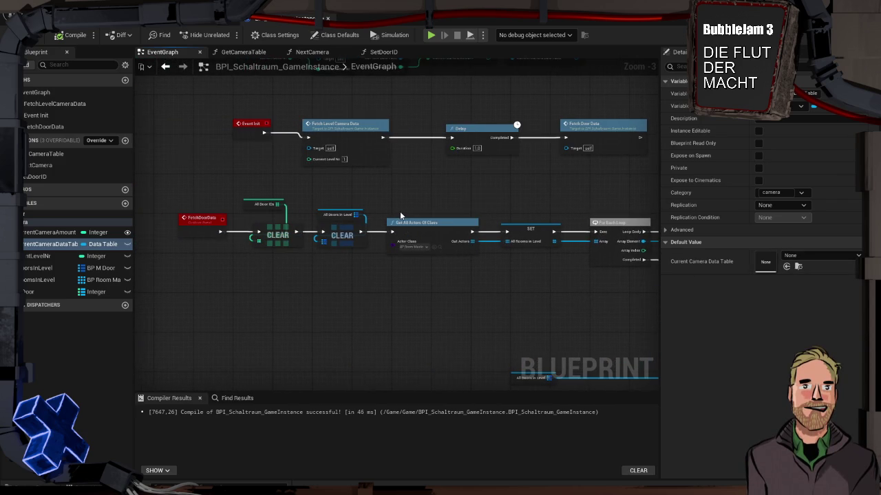
scroll(400, 212, up, 3)
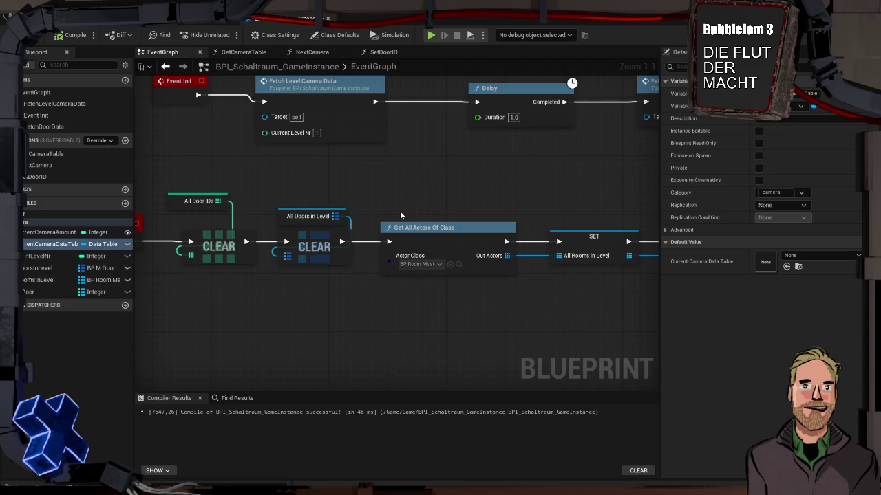
mouse_move(401, 215)
mouse_down()
mouse_move(428, 253)
mouse_move(321, 252)
mouse_up()
double_click(314, 156)
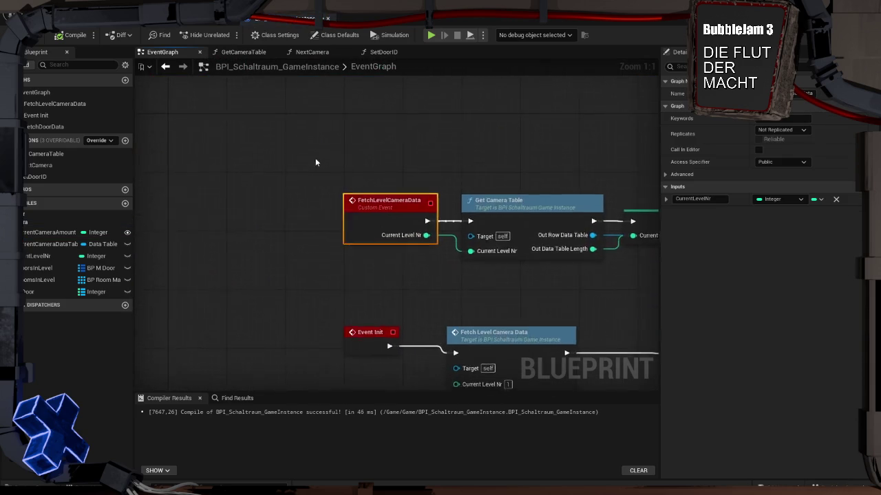
Review the SET and Delay nodes, then open the Get Camera Table function graph.
drag(540, 287, 362, 263)
drag(437, 260, 364, 258)
drag(373, 257, 377, 257)
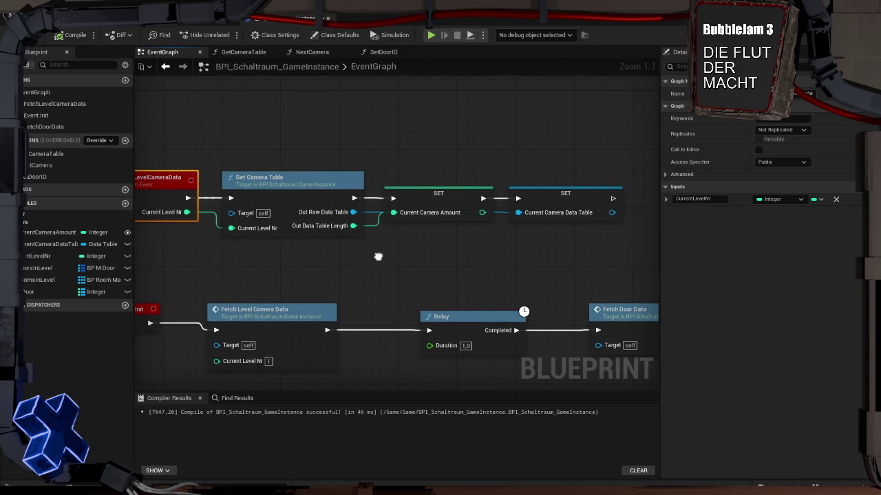
drag(378, 257, 365, 256)
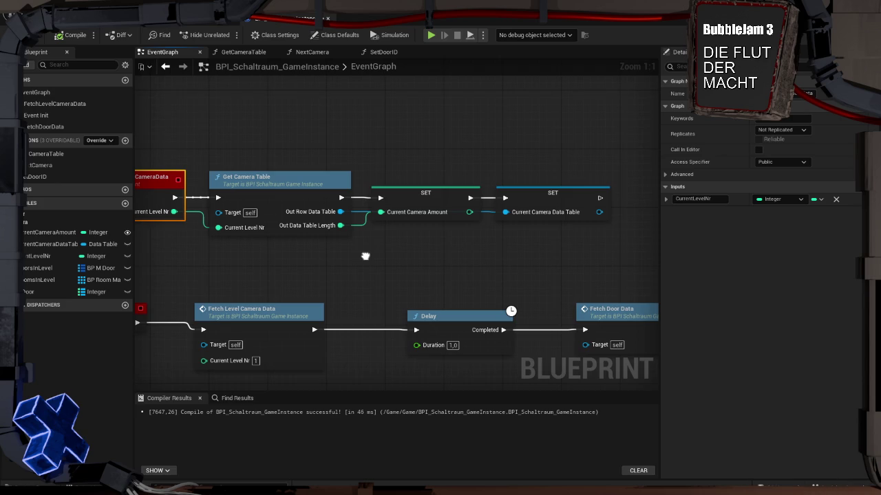
drag(365, 256, 280, 254)
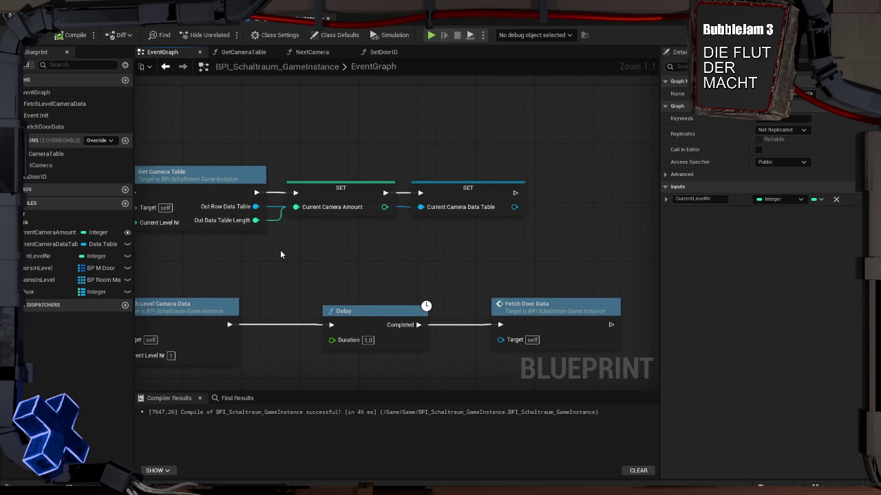
drag(280, 255, 430, 241)
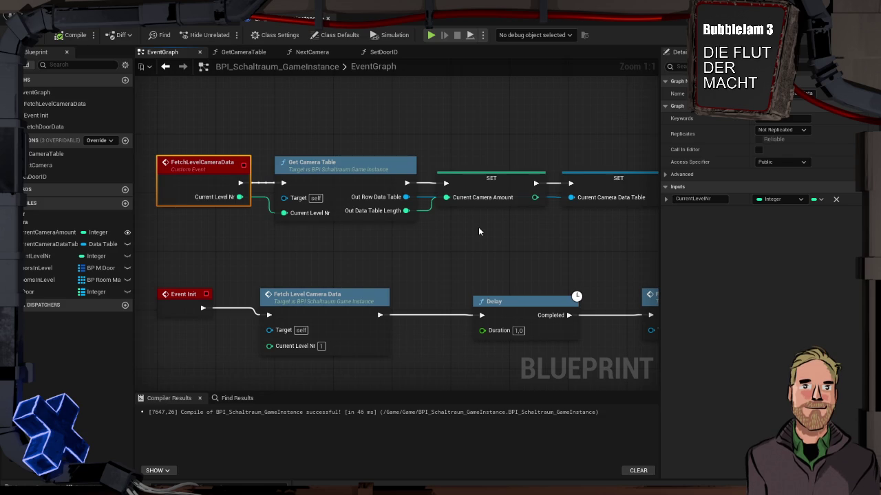
drag(485, 231, 469, 241)
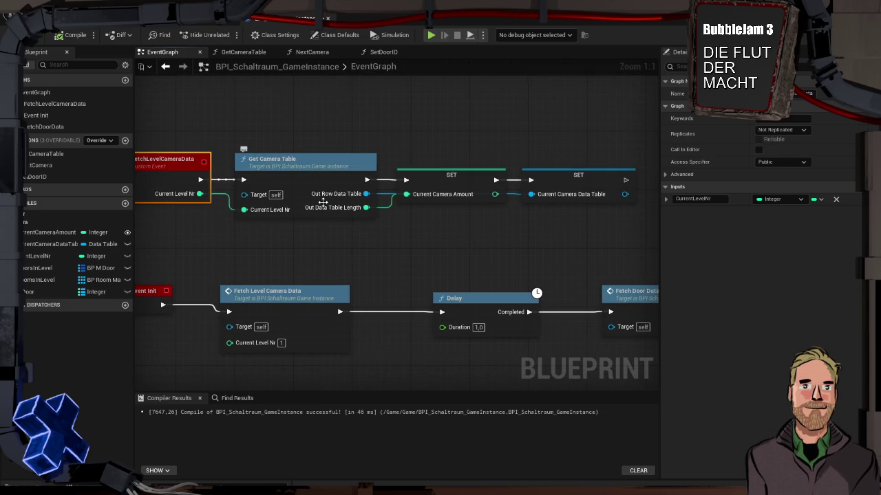
mouse_move(530, 238)
mouse_down()
mouse_move(424, 219)
mouse_move(602, 199)
mouse_up()
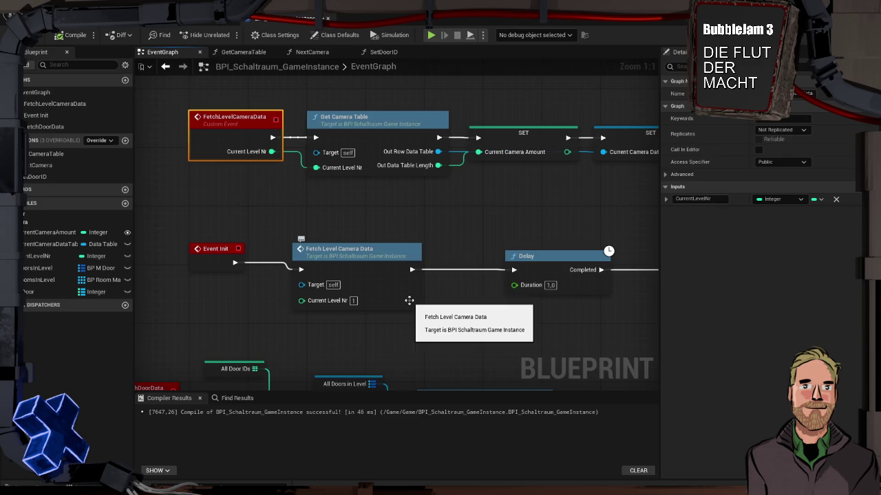
drag(379, 257, 536, 343)
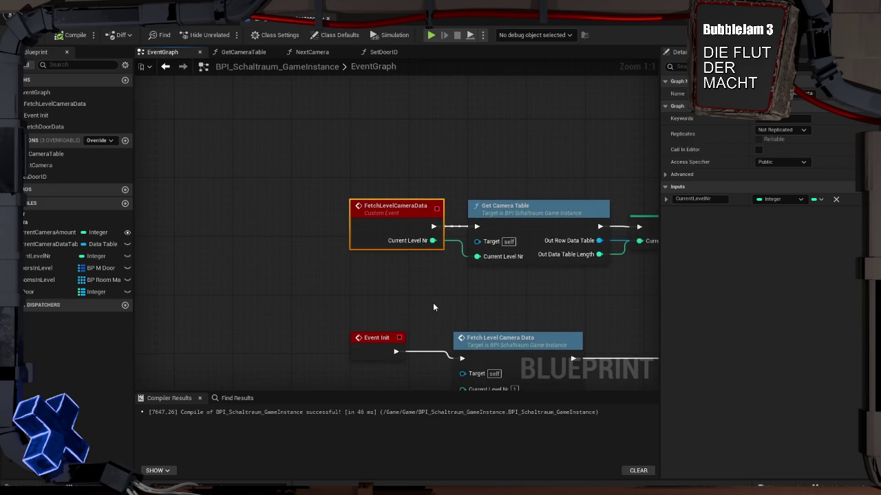
drag(514, 201, 432, 188)
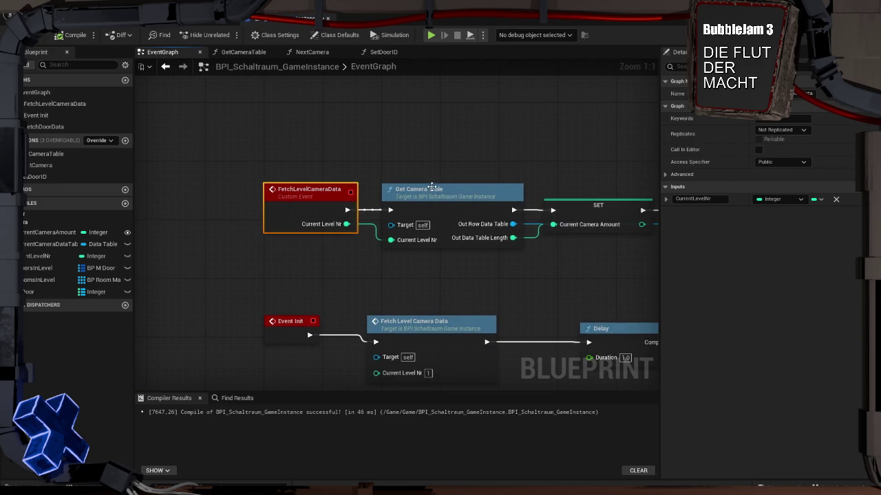
double_click(467, 198)
Check GetCameraTable's row-name and return nodes, then return to FetchLevelCameraData in the EventGraph.
drag(493, 219, 285, 210)
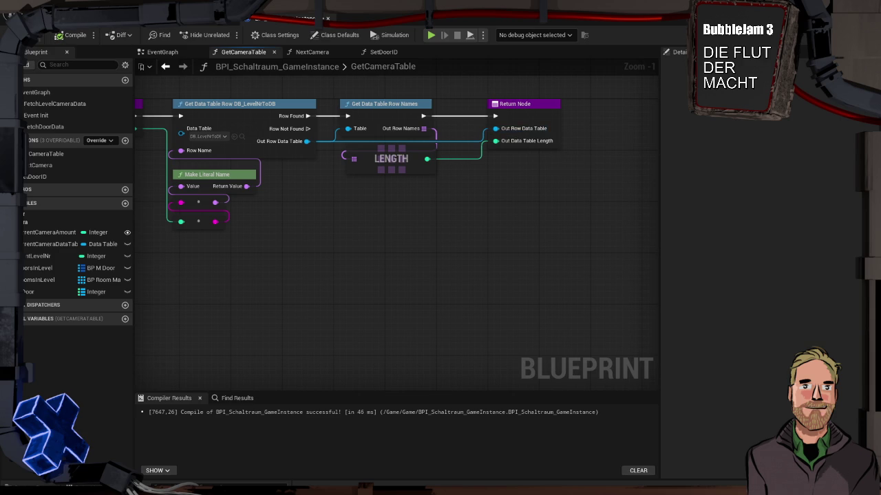
click(165, 68)
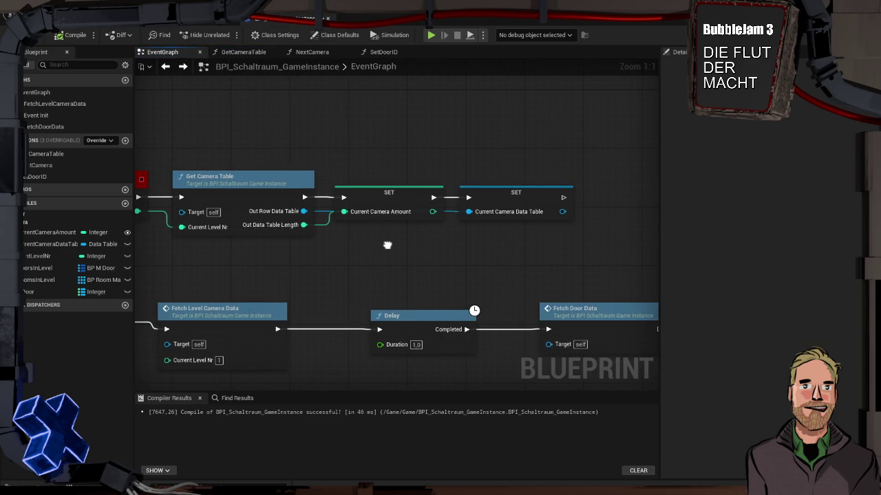
mouse_move(464, 240)
mouse_down()
mouse_move(514, 267)
mouse_move(448, 213)
mouse_move(459, 134)
mouse_up()
mouse_move(389, 224)
mouse_down()
mouse_move(371, 155)
mouse_move(430, 271)
mouse_up()
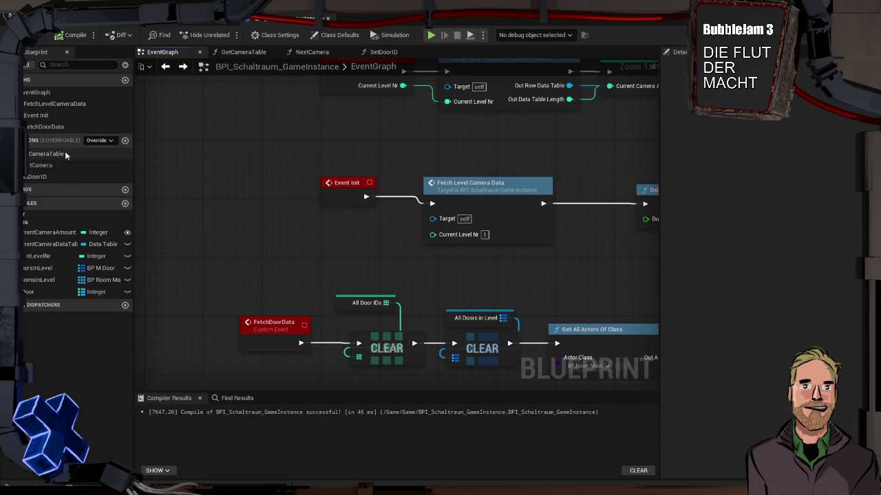
Inspect the KEYS and FIND lookup nodes, then open the Content Drawer at Content/Game/Misc.
scroll(263, 158, down, 5)
drag(236, 193, 276, 138)
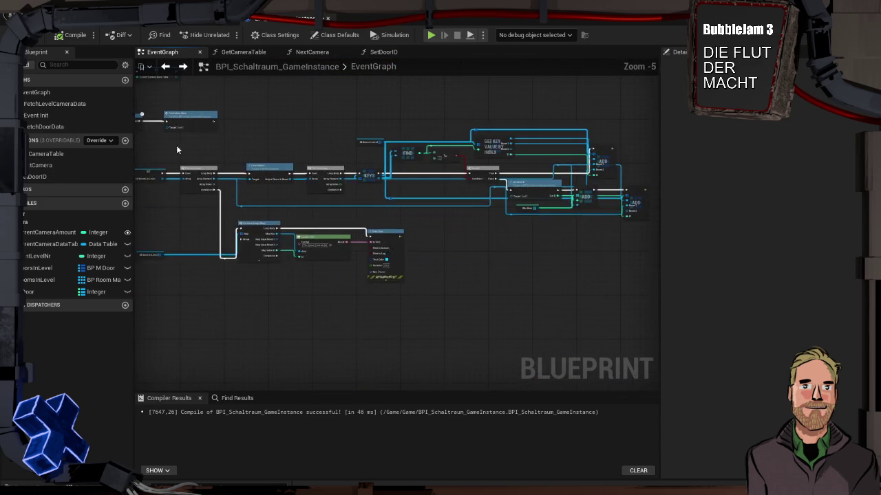
scroll(290, 196, up, 1)
mouse_move(429, 222)
mouse_down()
mouse_move(358, 260)
mouse_move(305, 269)
mouse_move(230, 256)
mouse_up()
click(165, 66)
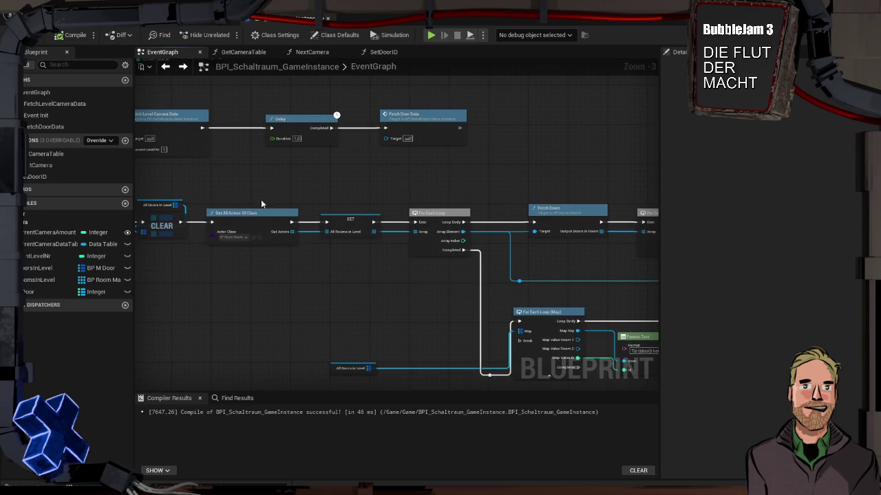
key(ctrl+space)
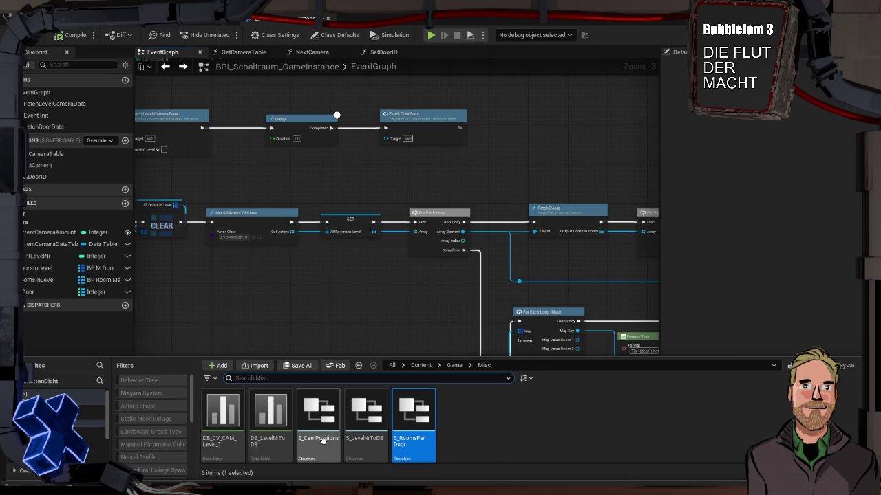
Open S_CamPositions to review its Transform field, then switch to BP_RoomMaster.
click(319, 411)
double_click(319, 412)
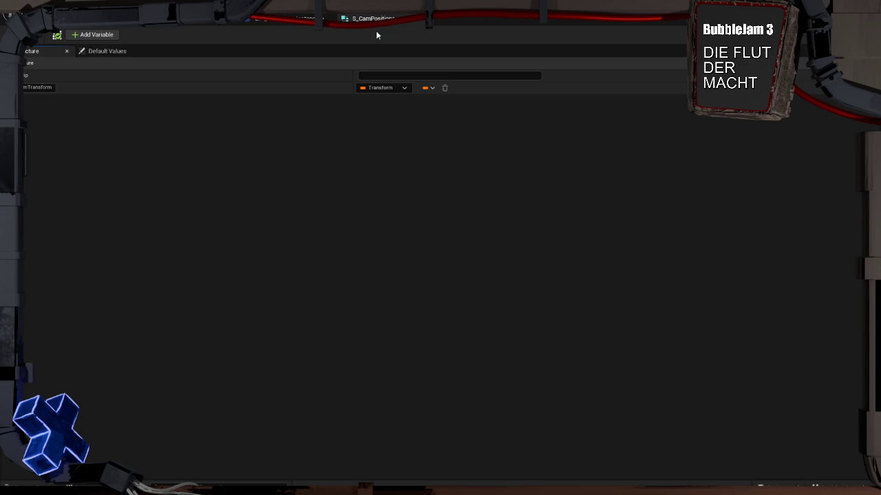
click(199, 24)
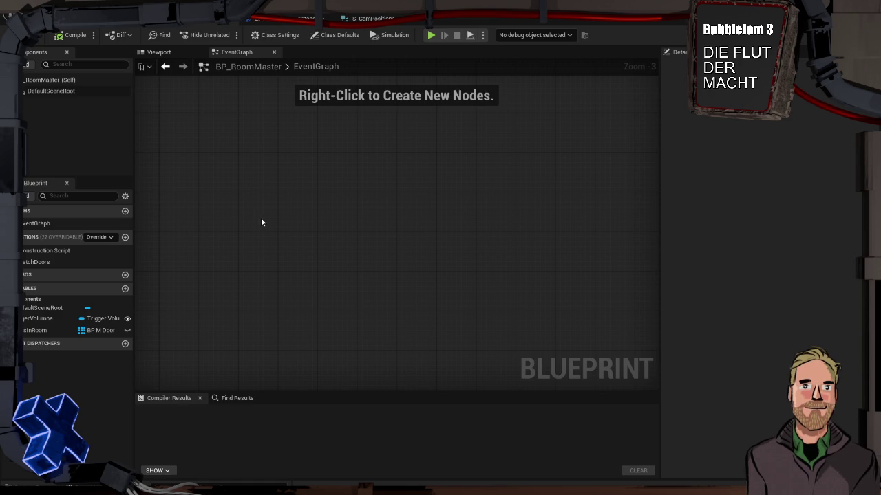
Add a CameraPositions variable of type S Cam Positions to BP_RoomMaster.
click(125, 289)
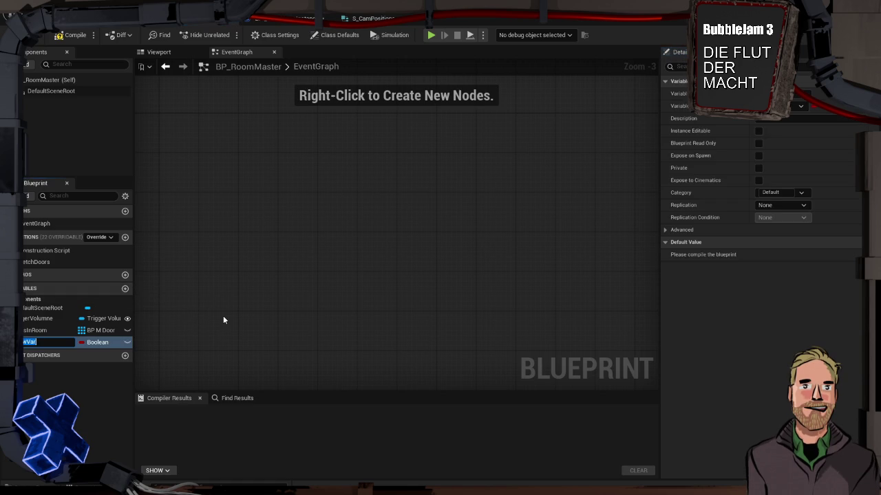
text(ner)
click(100, 342)
text(camera)
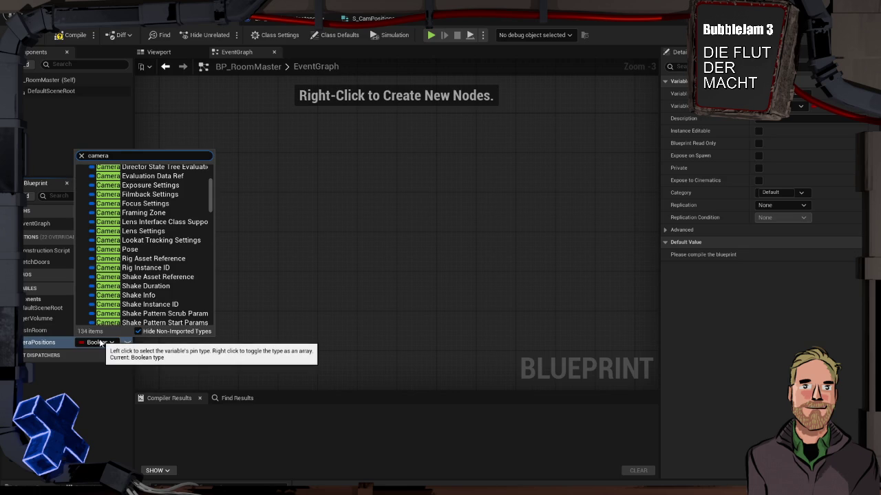
text( po)
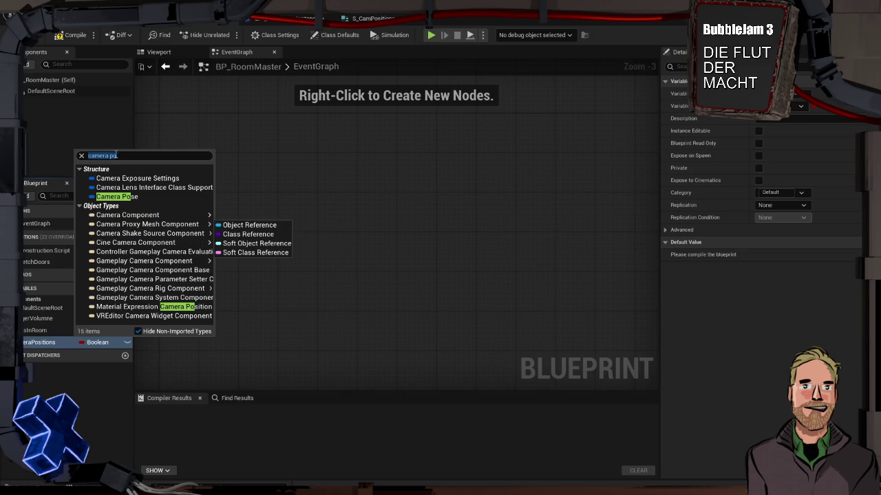
click(132, 156)
text(t)
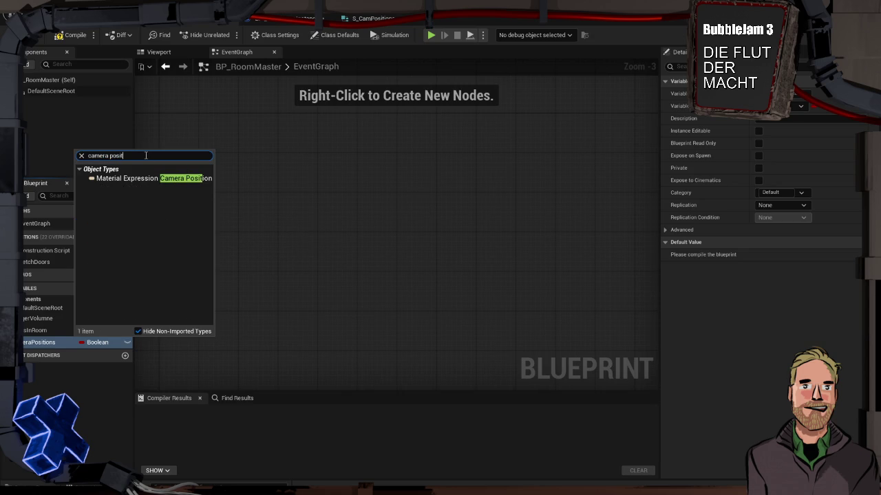
key(BackSpace)
key(BackSpace)
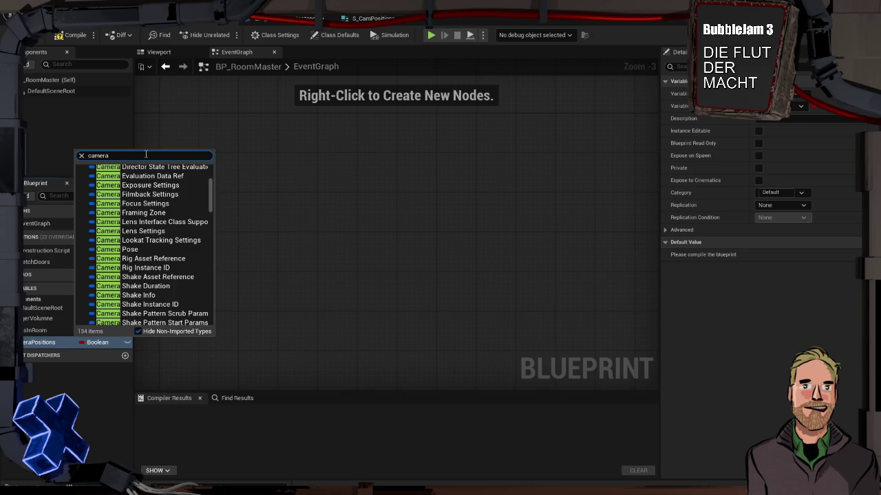
key(BackSpace)
key(BackSpace)
key(BackSpace)
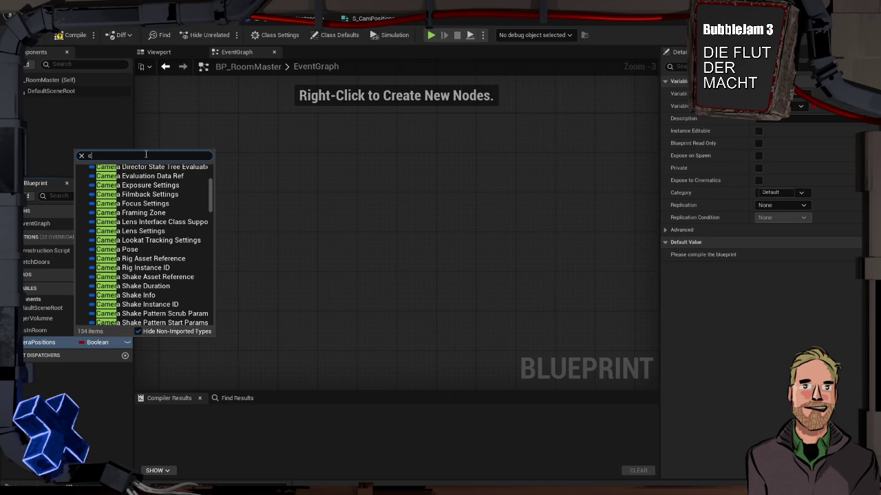
text(S-ca)
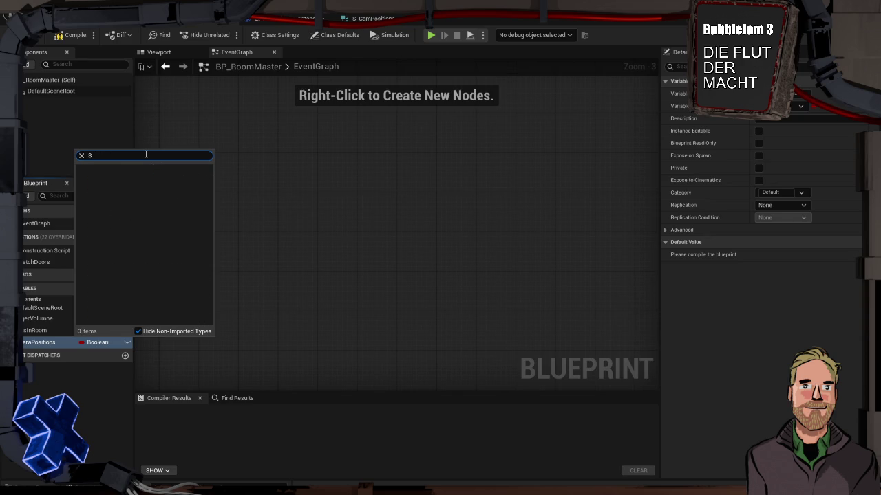
text(_cam)
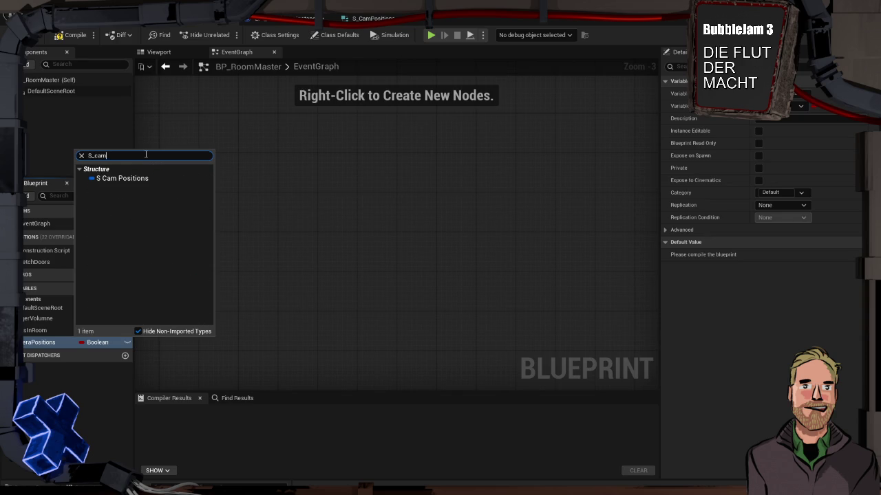
click(149, 179)
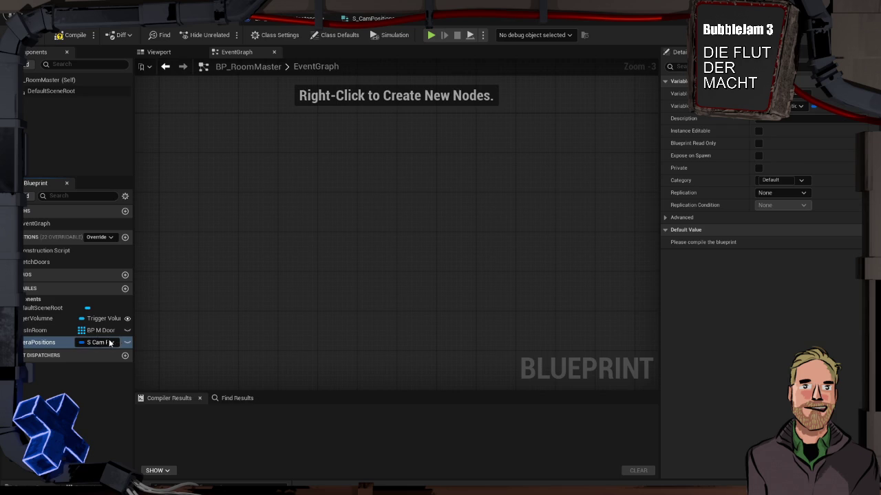
Make CameraPositions an instance-editable array and compile BP_RoomMaster.
click(812, 106)
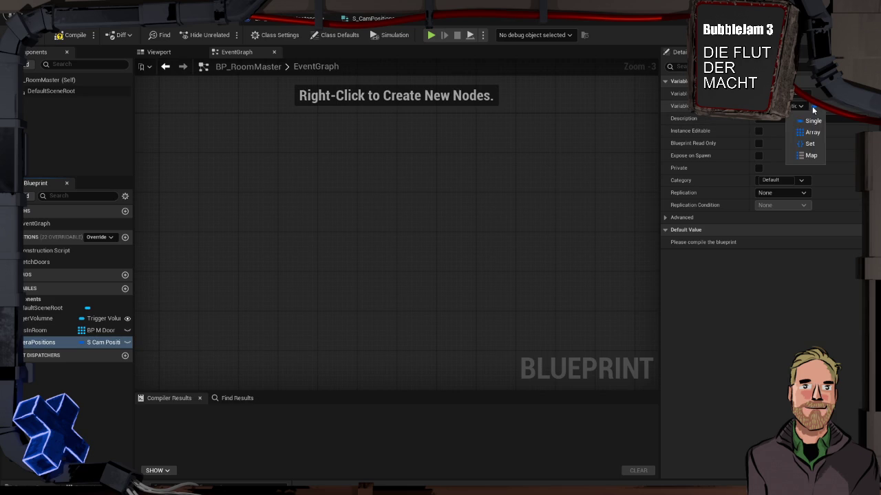
click(760, 136)
click(71, 35)
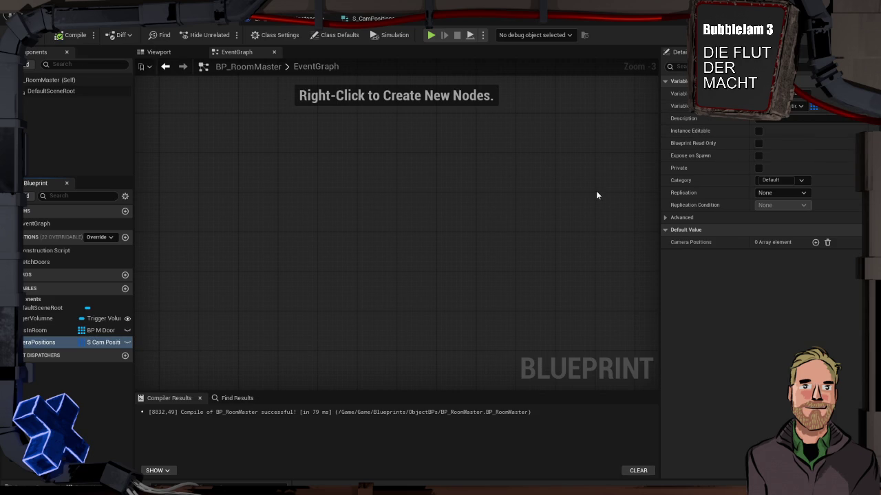
click(127, 343)
mouse_move(30, 344)
mouse_down()
mouse_move(33, 333)
mouse_move(39, 344)
mouse_up()
click(70, 36)
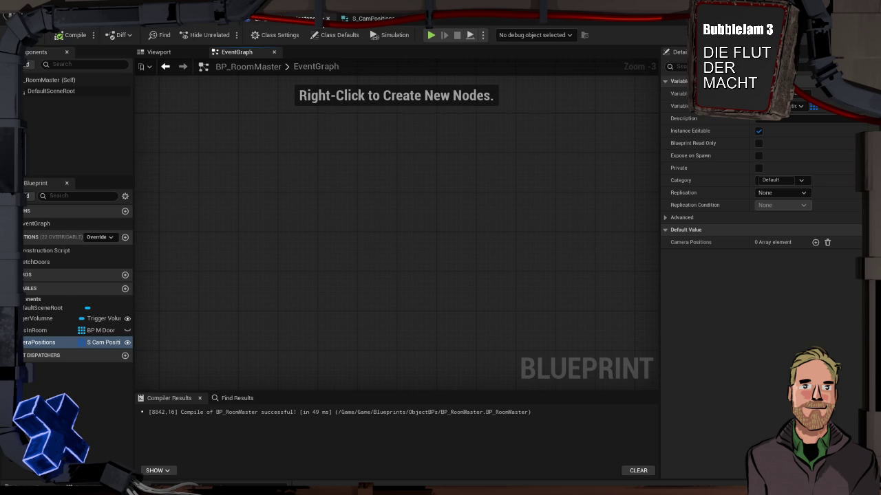
click(305, 24)
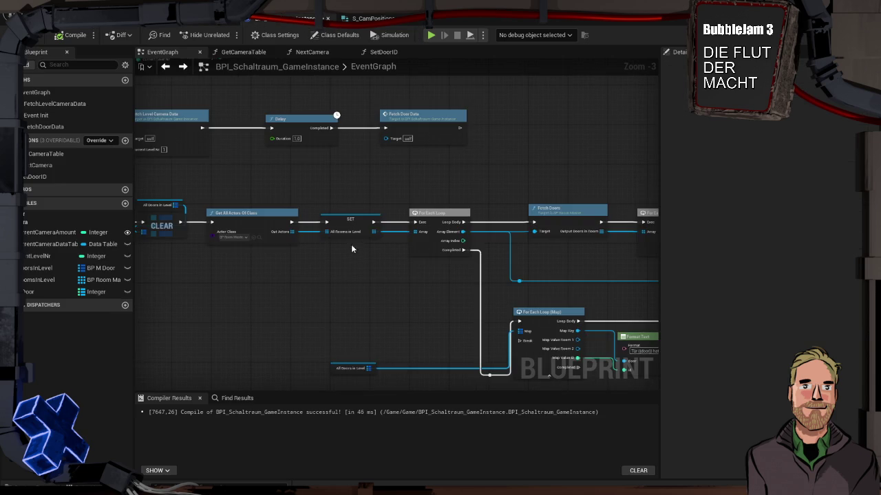
scroll(413, 246, down, 3)
scroll(476, 246, up, 3)
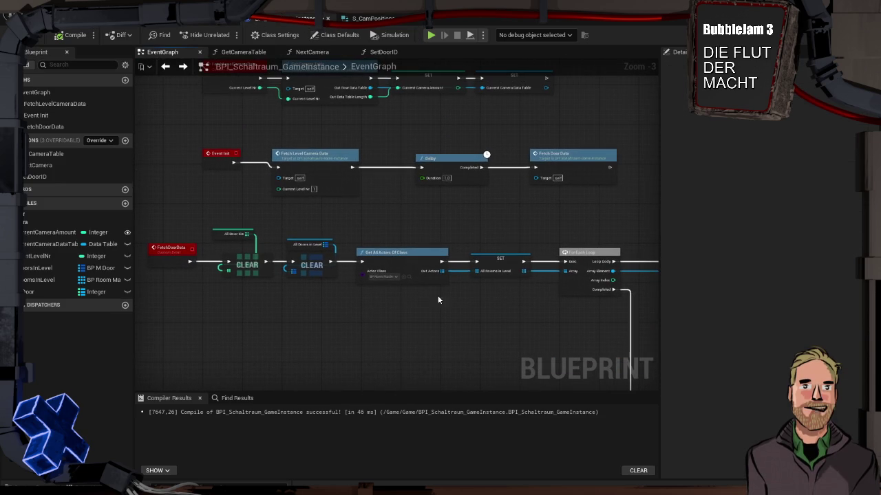
drag(399, 206, 374, 212)
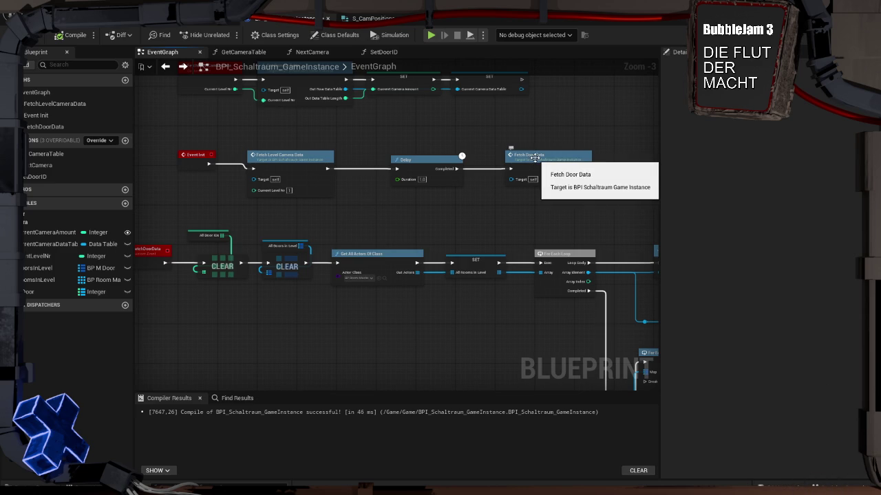
drag(416, 211, 453, 211)
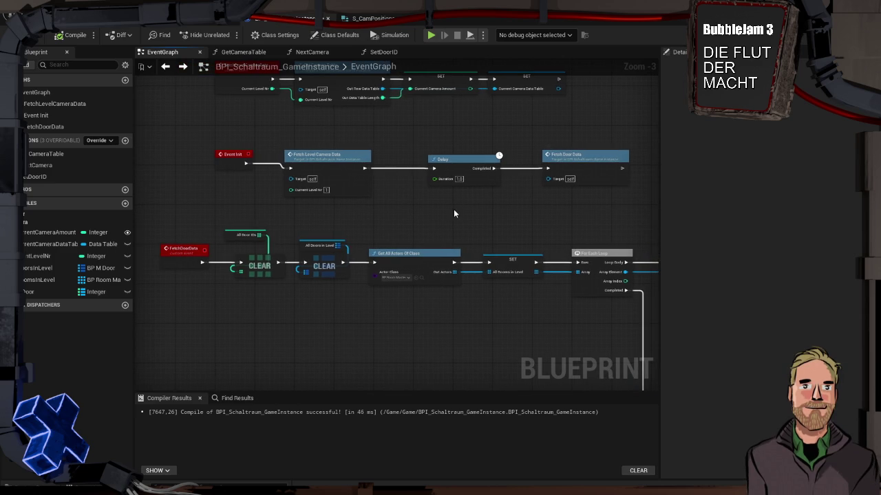
click(348, 171)
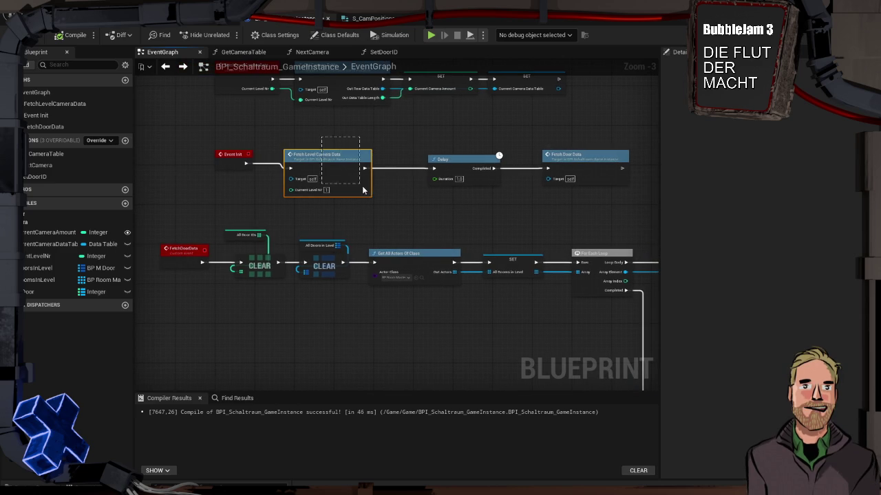
key(Delete)
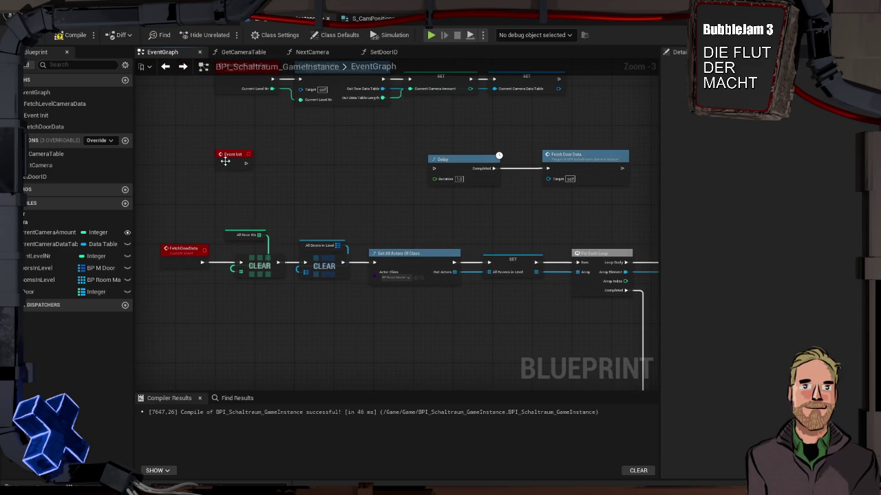
drag(245, 163, 565, 176)
drag(462, 158, 307, 151)
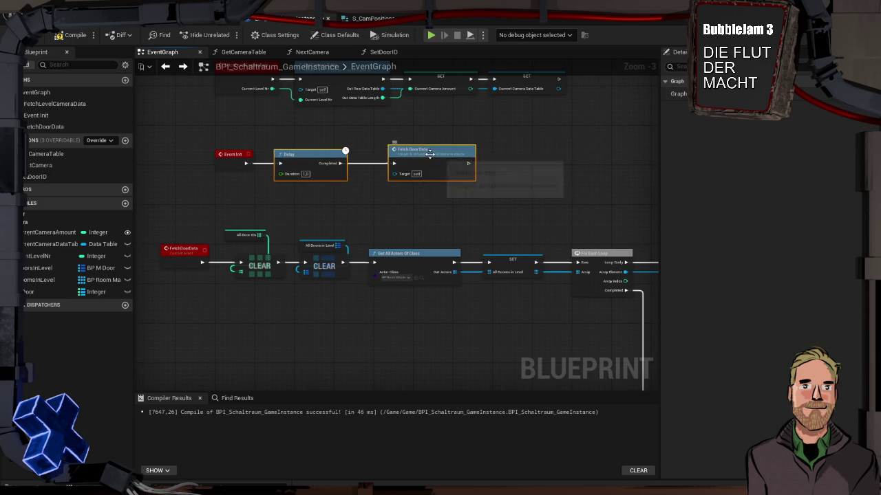
click(176, 252)
double_click(176, 252)
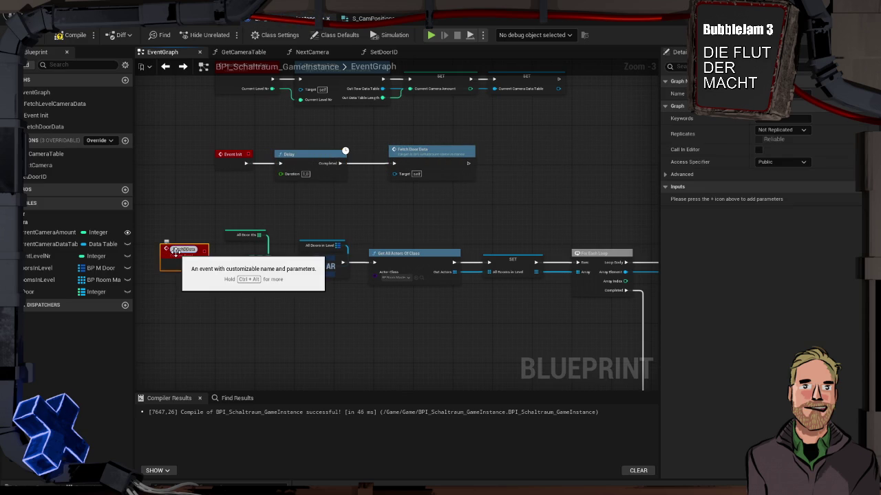
text(Room)
key(Return)
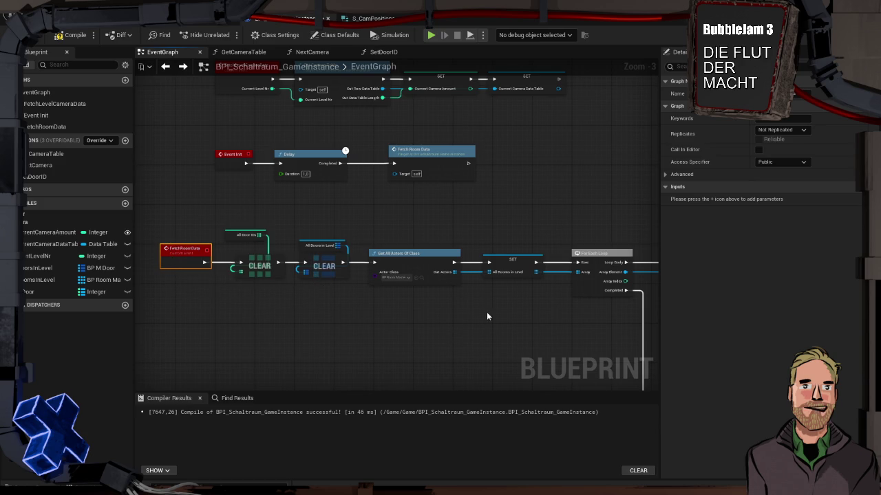
drag(482, 315, 386, 291)
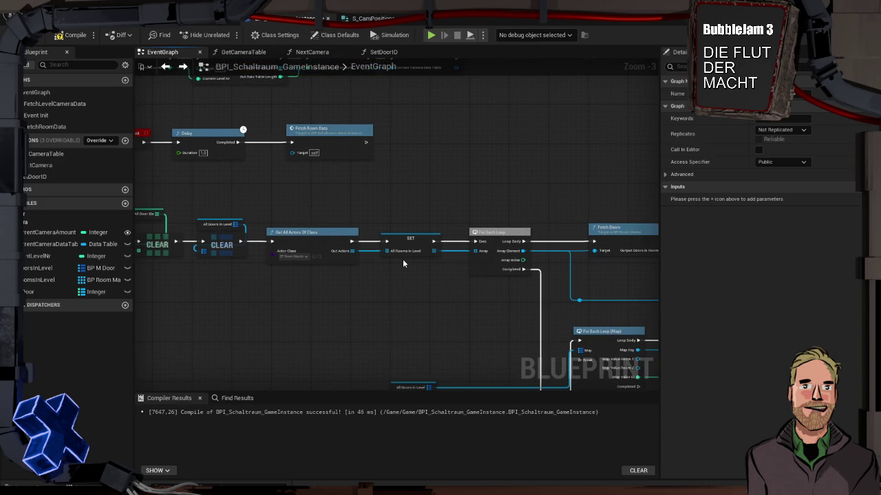
mouse_move(452, 278)
mouse_down()
mouse_move(379, 257)
mouse_move(213, 241)
mouse_up()
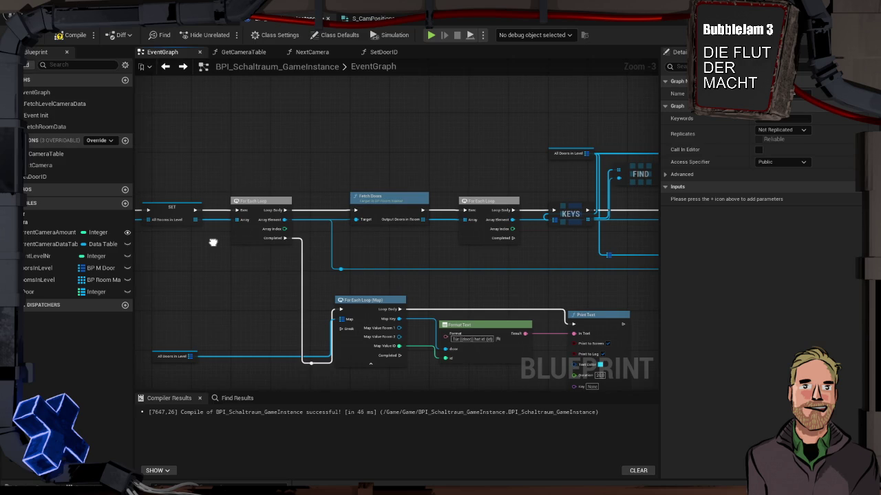
scroll(213, 241, down, 3)
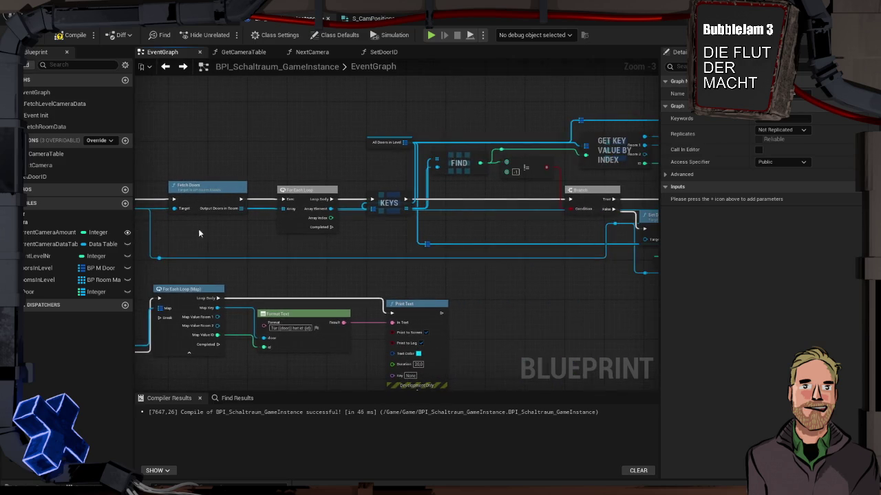
scroll(299, 226, up, 4)
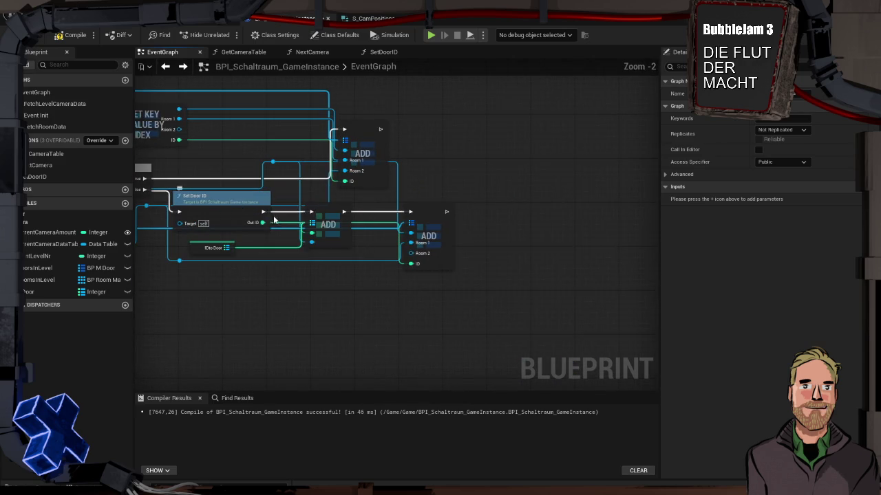
mouse_move(261, 216)
mouse_down()
mouse_move(527, 197)
mouse_move(452, 211)
mouse_move(655, 216)
mouse_move(241, 188)
mouse_up()
Delete the debug For Each Loop, Format Text and Print Text nodes plus the leftover reroute.
drag(406, 213, 532, 185)
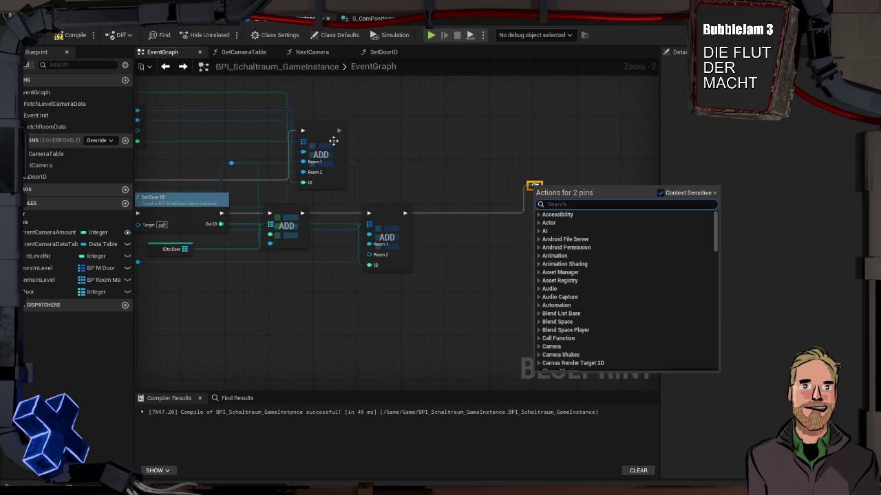
mouse_move(403, 141)
mouse_down()
mouse_move(536, 164)
mouse_move(419, 155)
mouse_up()
drag(276, 220, 571, 201)
scroll(486, 163, down, 1)
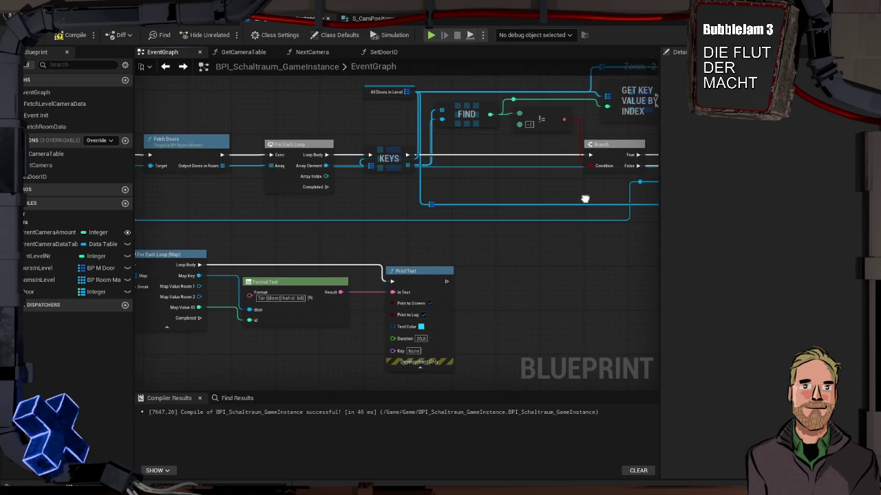
drag(339, 185, 454, 173)
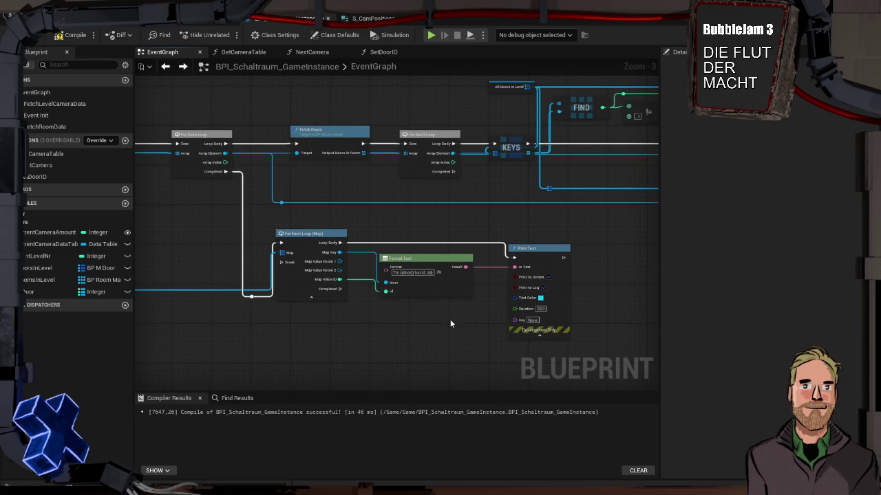
drag(450, 323, 388, 245)
drag(516, 300, 216, 154)
key(Delete)
click(186, 216)
key(Delete)
Select the remaining door lookup nodes and shift them to the right.
drag(524, 188, 540, 265)
scroll(216, 232, down, 2)
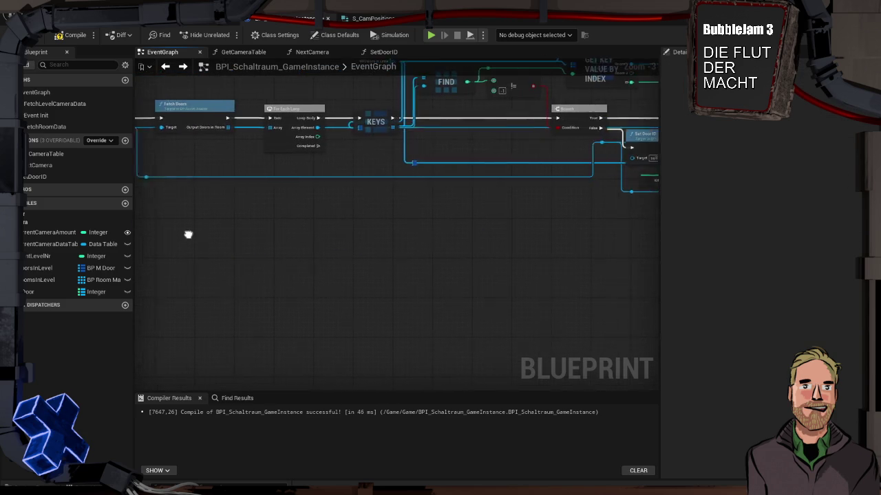
mouse_move(575, 241)
mouse_down()
mouse_move(266, 159)
mouse_move(255, 146)
mouse_move(192, 124)
mouse_move(274, 122)
mouse_up()
mouse_move(295, 166)
mouse_down()
mouse_move(359, 155)
mouse_move(363, 169)
mouse_move(348, 166)
mouse_move(315, 190)
mouse_up()
mouse_move(580, 250)
mouse_down()
mouse_move(186, 140)
mouse_move(352, 162)
mouse_move(344, 154)
mouse_up()
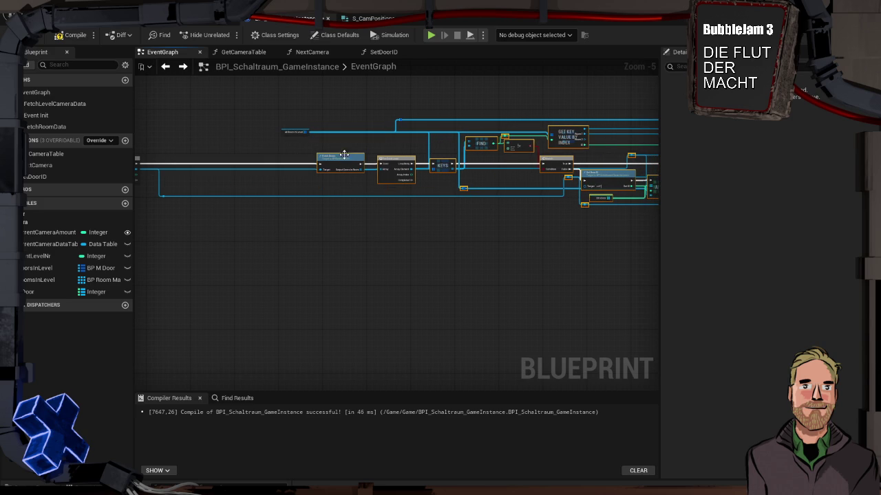
Undo the move, wrap the door lookup nodes in a 'Türen' comment, and go to BP_RoomMaster.
key(ctrl+z)
mouse_move(568, 241)
mouse_down()
mouse_move(167, 103)
mouse_move(170, 111)
mouse_up()
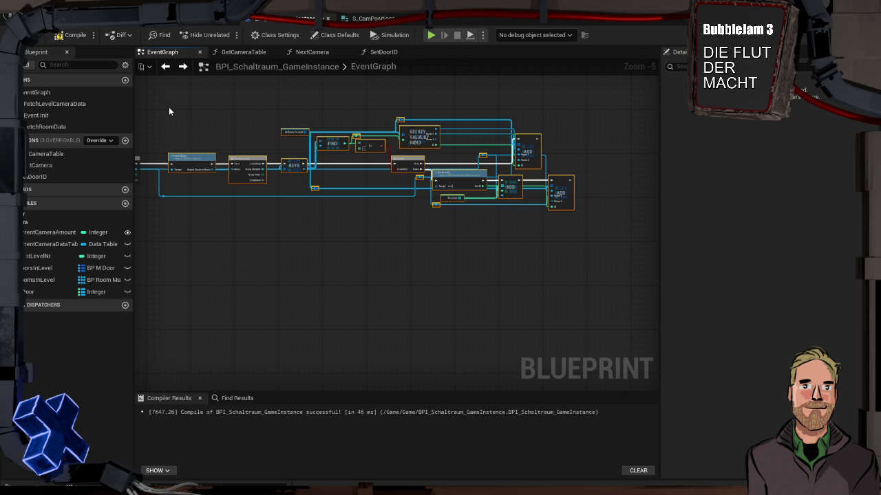
key(c)
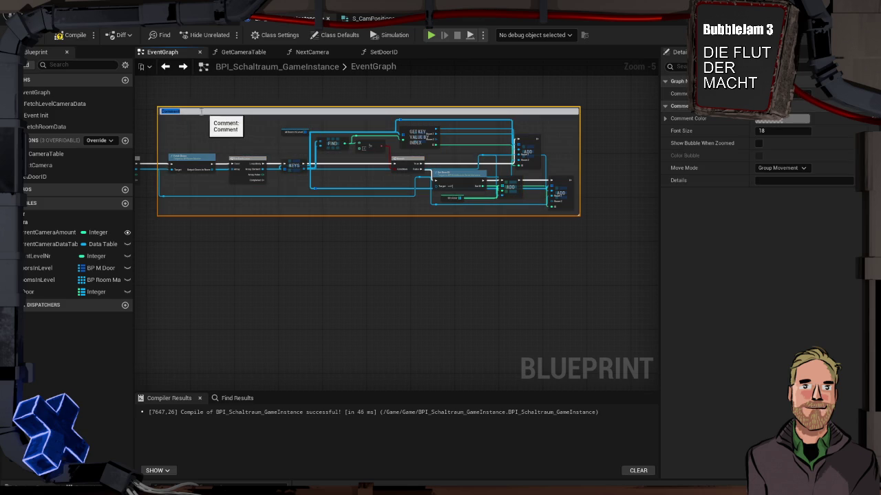
text(Türen)
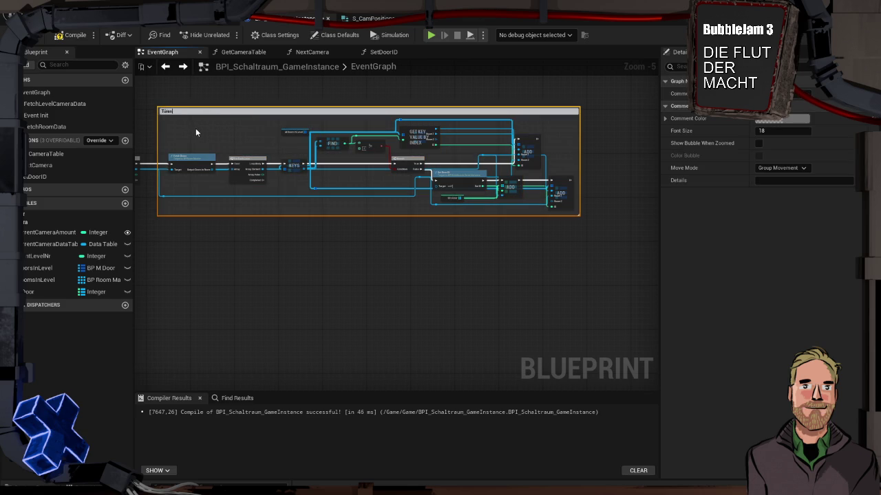
key(Return)
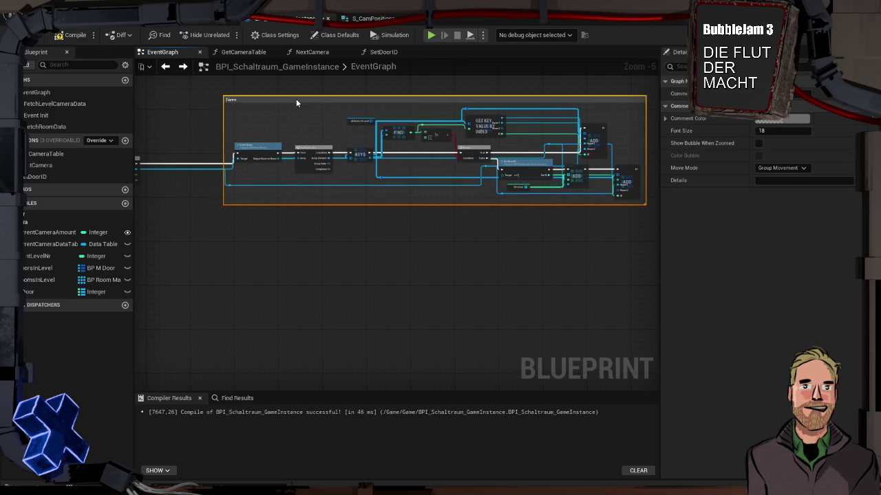
drag(274, 207, 360, 225)
click(231, 20)
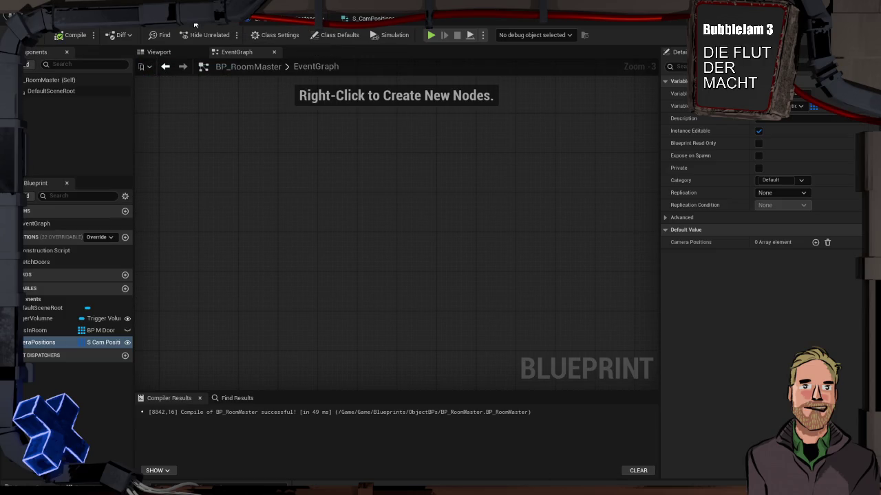
Open the FetchDoors function graph and inspect its Trigger Volume, Get Overlapping Actors, SET and Return nodes.
click(51, 263)
double_click(51, 263)
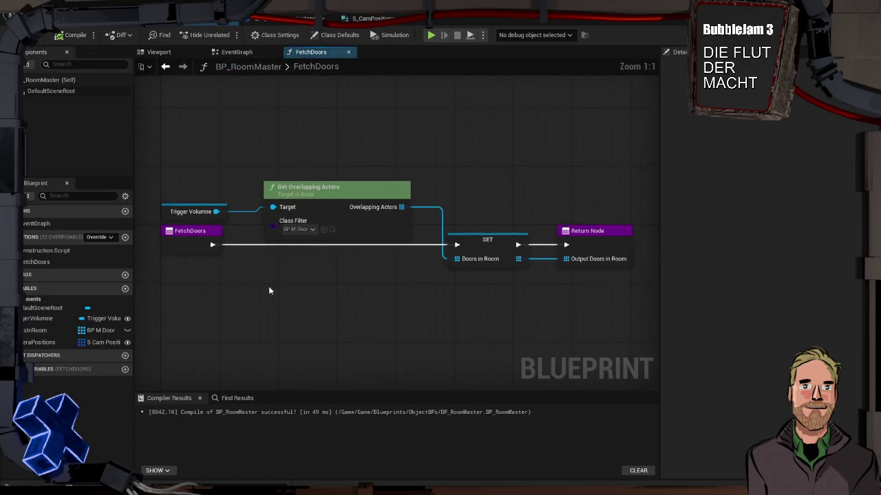
mouse_move(263, 281)
mouse_down()
mouse_move(305, 280)
mouse_move(305, 263)
mouse_up()
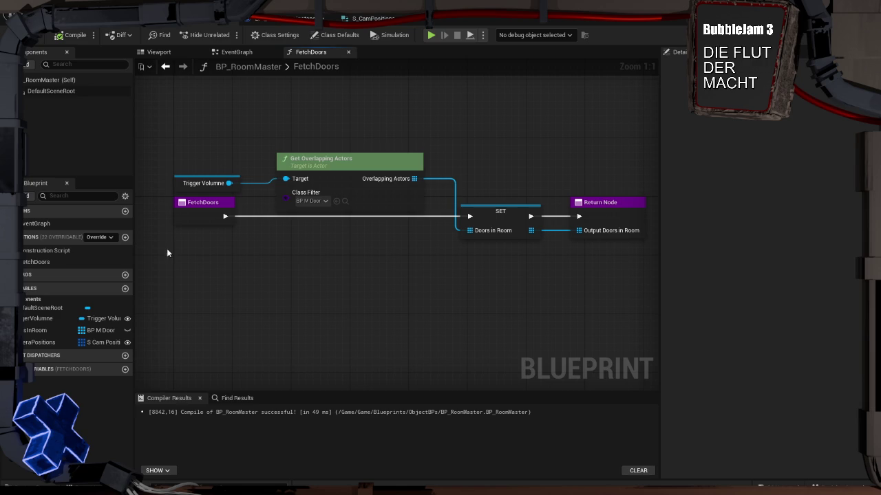
click(203, 183)
mouse_move(329, 115)
mouse_down()
mouse_move(585, 278)
mouse_move(552, 283)
mouse_up()
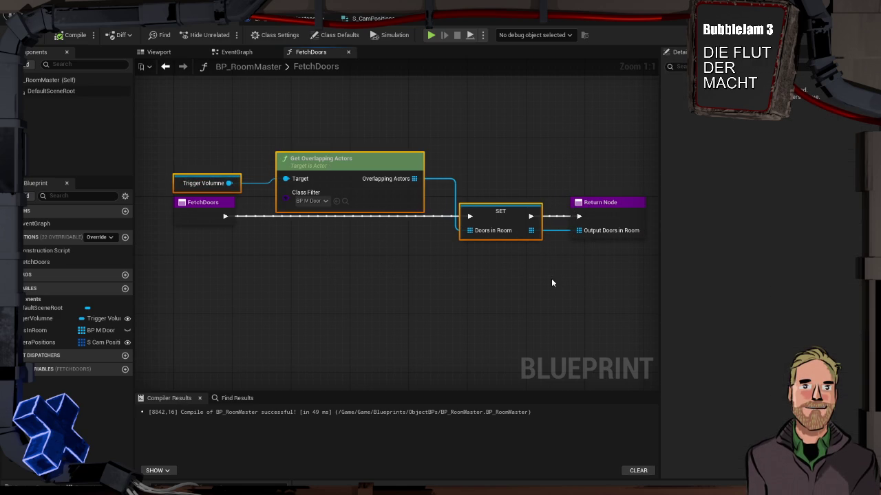
click(138, 256)
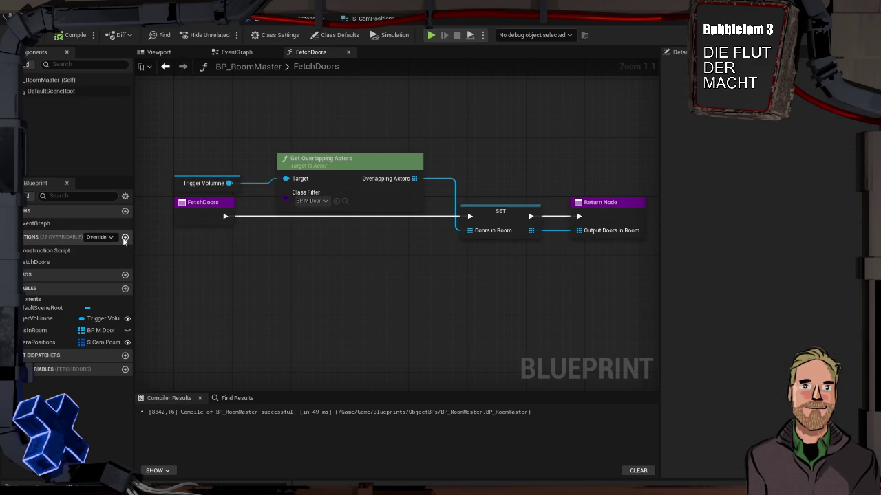
Add a new function named FetchCameras and move its entry node left.
click(125, 238)
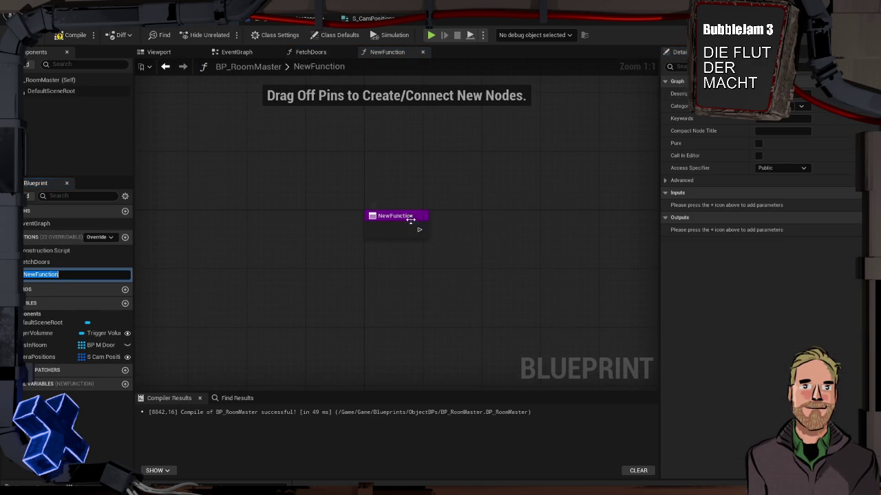
click(413, 219)
double_click(411, 219)
text(FetchCameras)
key(Return)
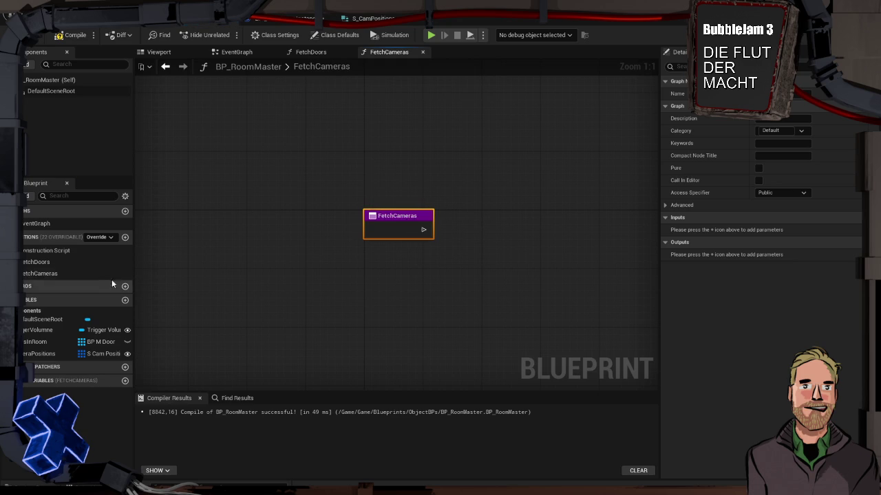
drag(234, 196, 134, 183)
drag(233, 198, 182, 193)
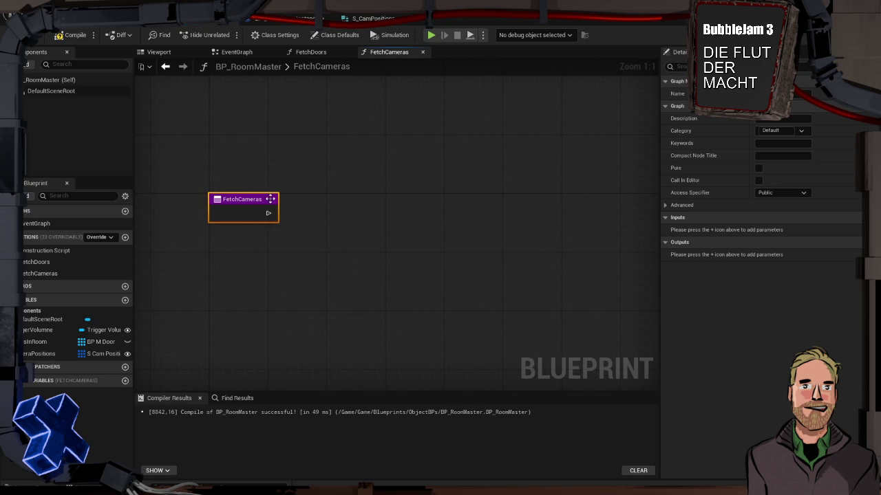
Search for a 'get all' node, cancel, then delete the FetchCameras function.
drag(268, 213, 310, 217)
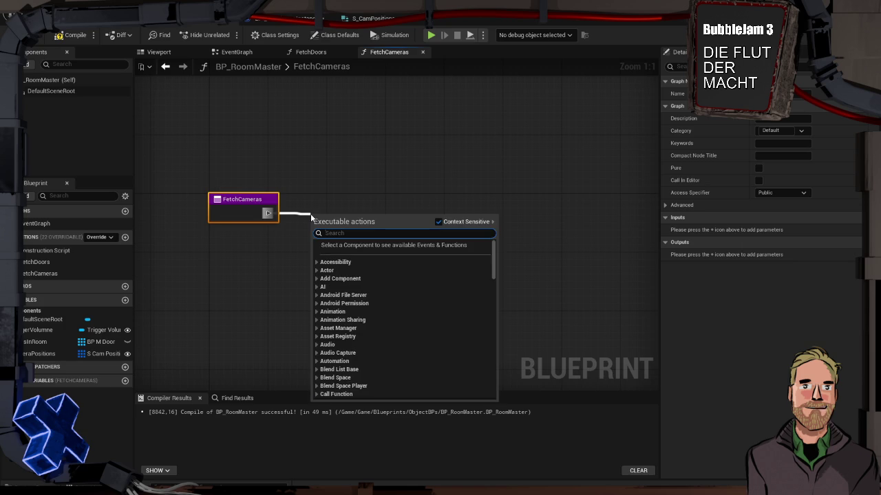
right_click(309, 159)
text(get all)
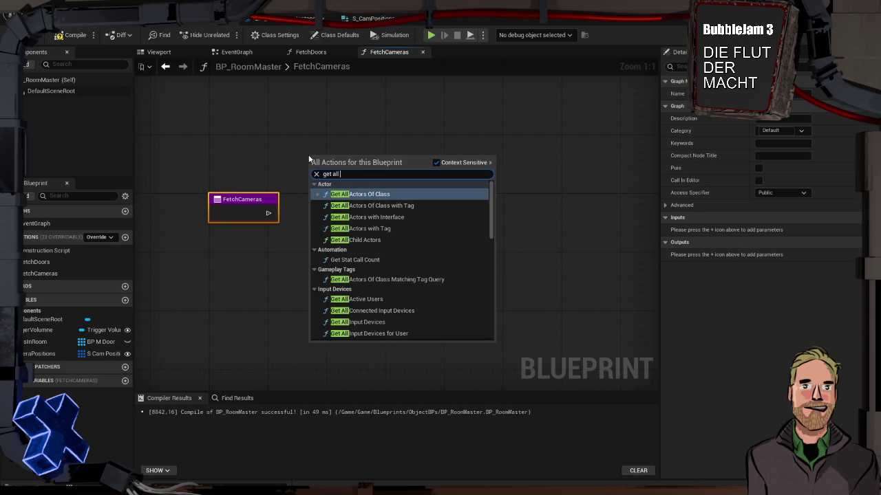
key(Escape)
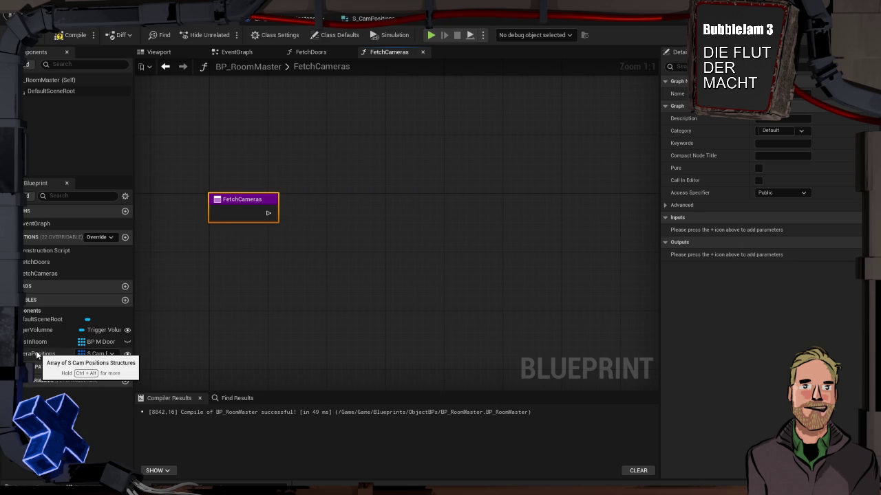
click(302, 257)
click(62, 273)
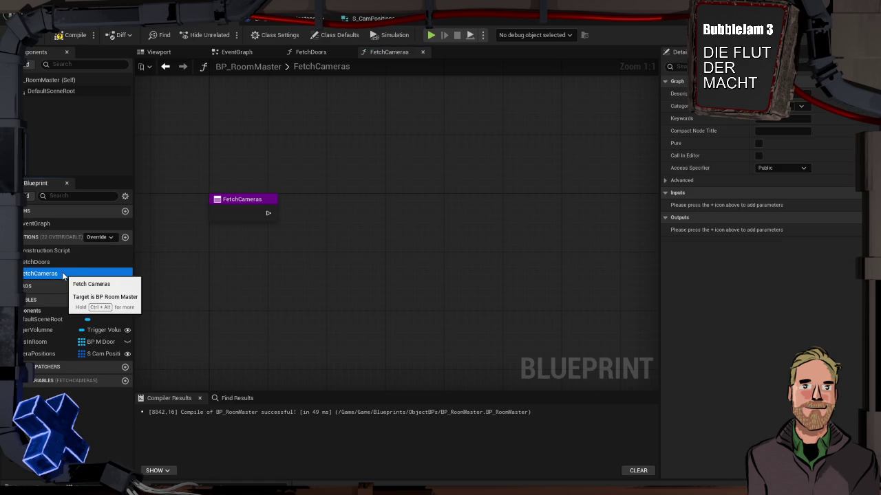
key(Delete)
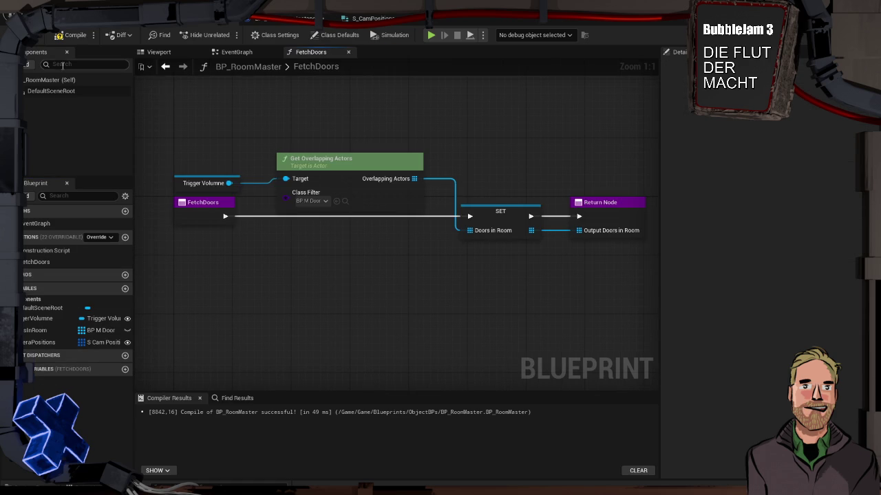
Compile BP_RoomMaster and return to the BPI_Schaltraum_GameInstance blueprint.
click(73, 35)
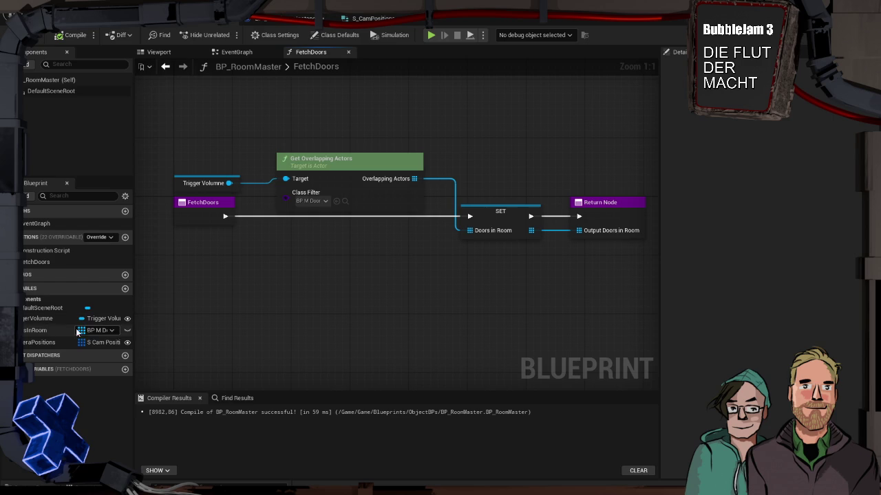
click(298, 23)
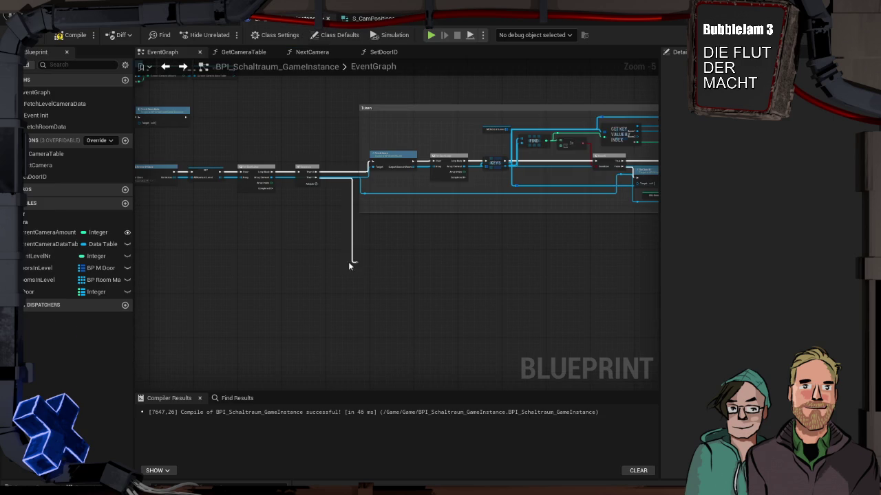
Rename CurrentCameraDataTable to CurrentCameraArray and change its type to Transform.
click(55, 245)
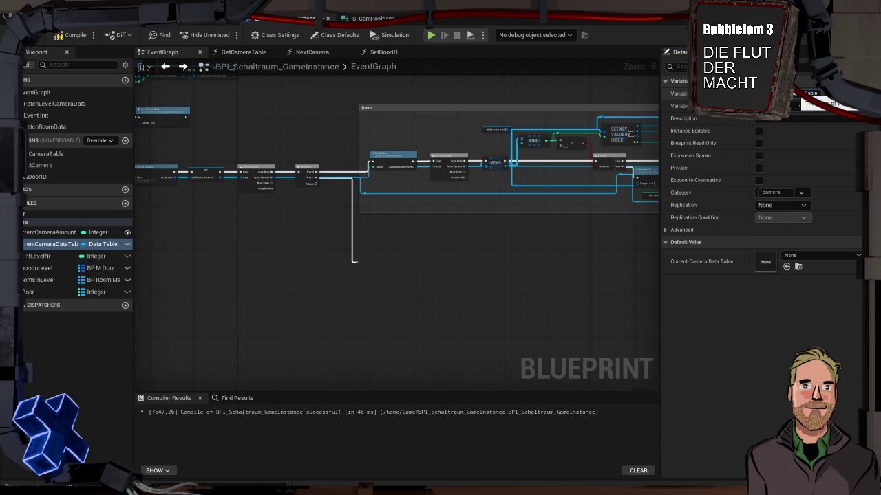
click(798, 94)
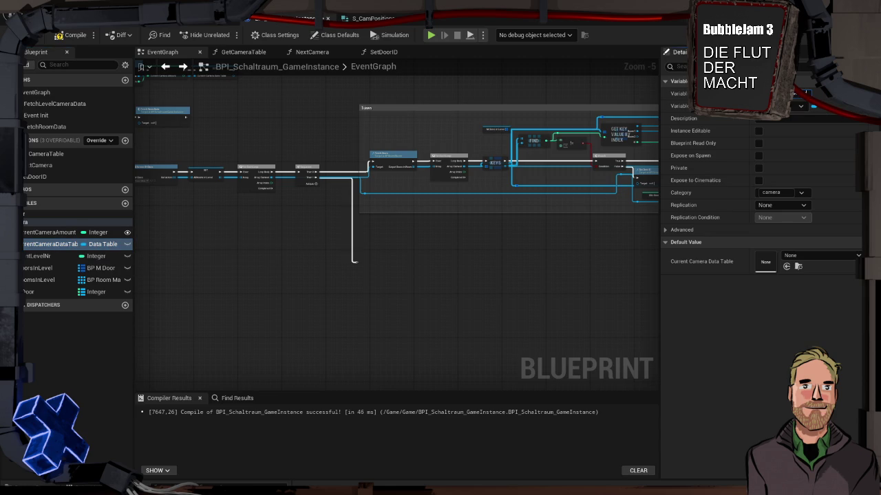
key(Return)
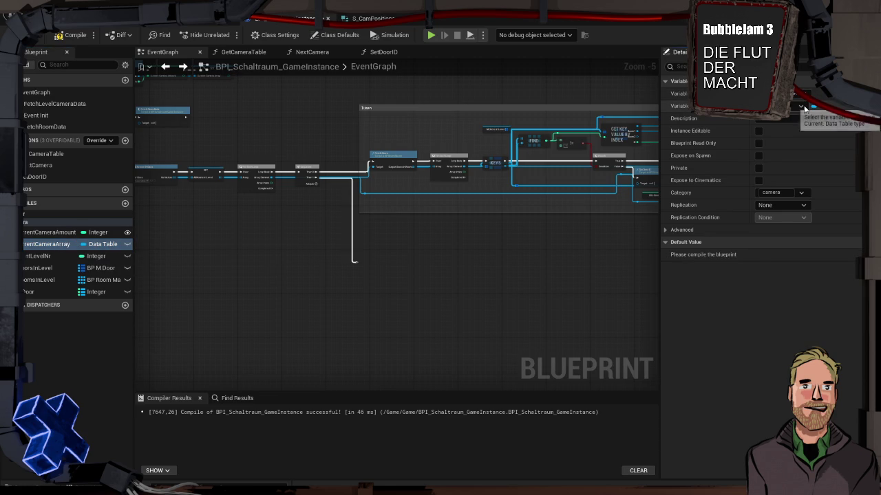
click(802, 107)
text(transform)
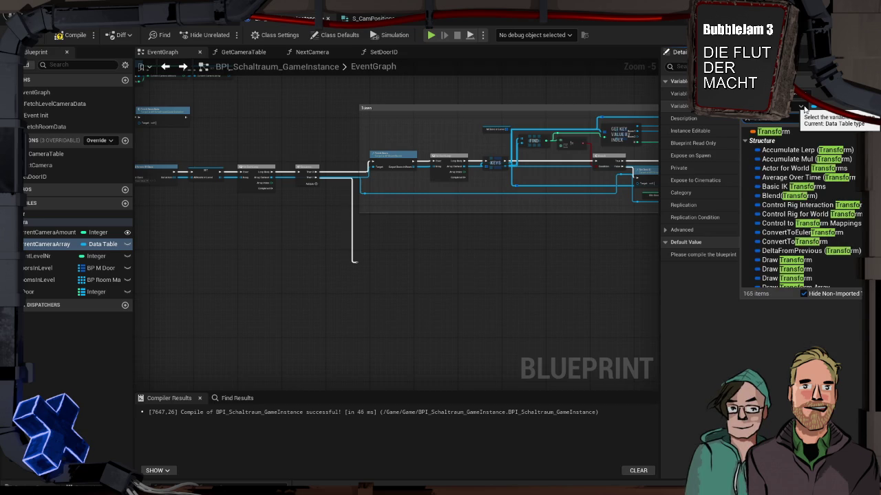
key(Return)
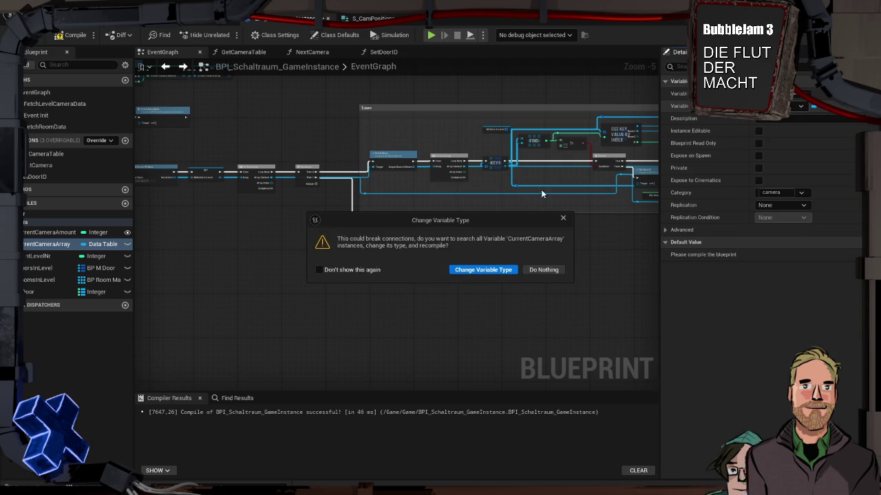
click(493, 268)
Make CurrentCameraArray an array and compile the game instance with F7.
click(815, 105)
click(812, 131)
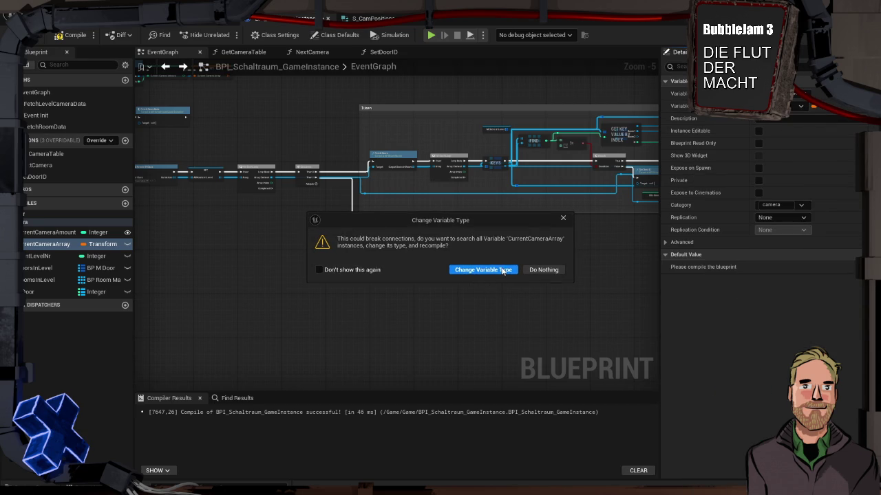
click(483, 270)
key(F7)
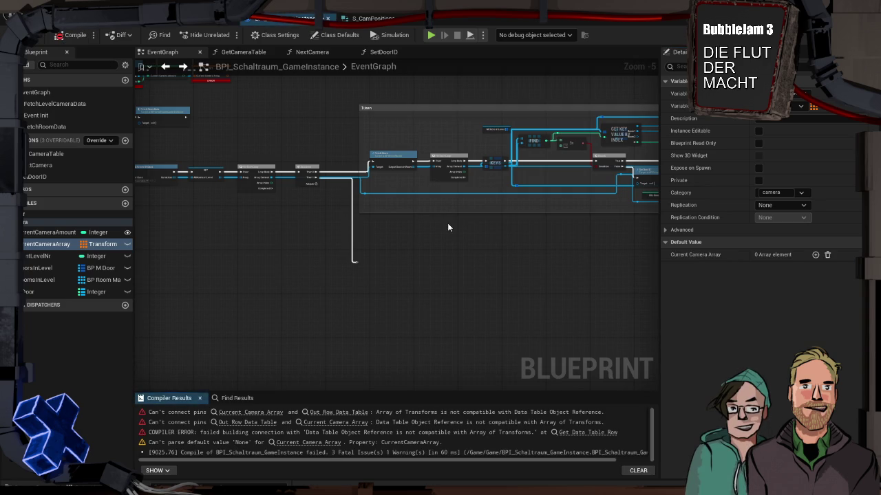
scroll(459, 223, up, 5)
Delete the Get Camera Table node and both SET nodes from the game instance event graph.
mouse_move(309, 170)
mouse_down()
mouse_move(567, 222)
mouse_move(622, 219)
mouse_up()
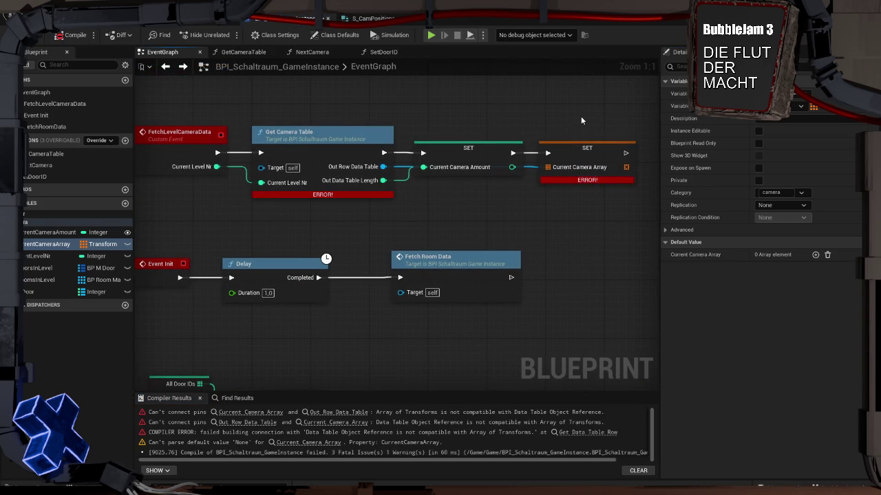
click(352, 150)
key(Delete)
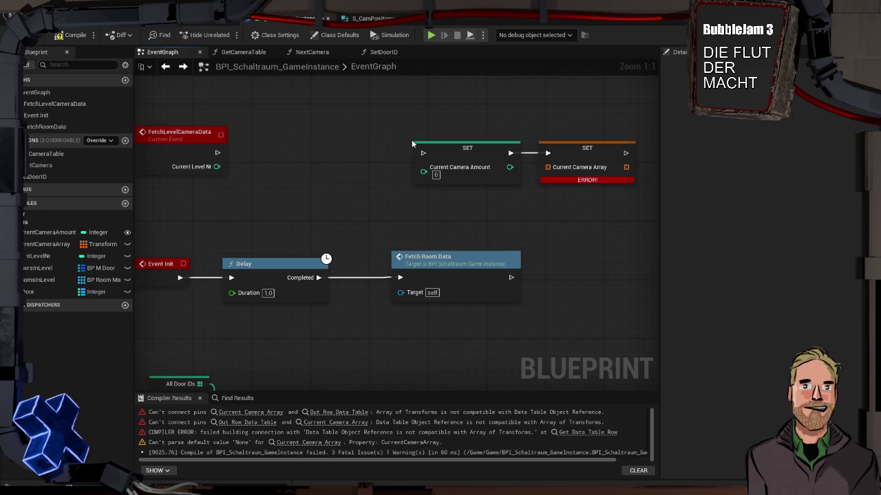
mouse_move(441, 108)
mouse_down()
mouse_move(580, 195)
mouse_move(514, 200)
mouse_move(595, 210)
mouse_move(578, 210)
mouse_up()
key(Delete)
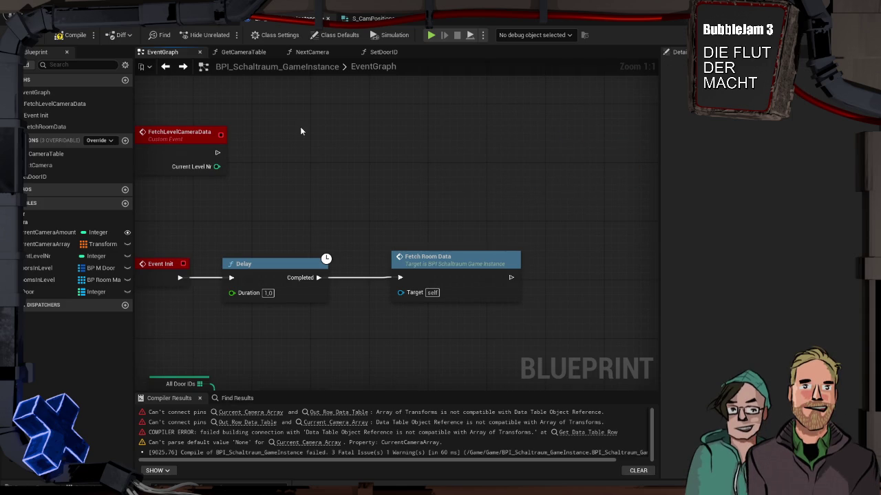
Delete the FetchLevelCameraData event and recompile, leaving 1 fatal error.
drag(249, 128, 354, 130)
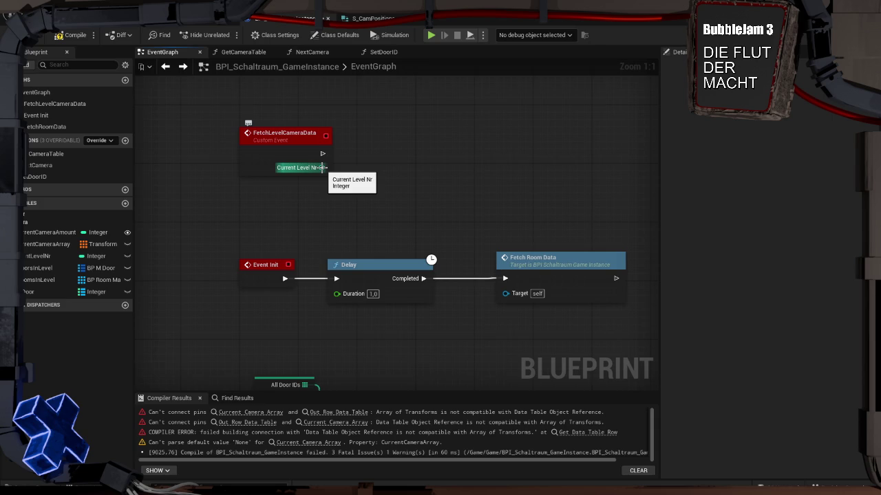
drag(209, 110, 316, 148)
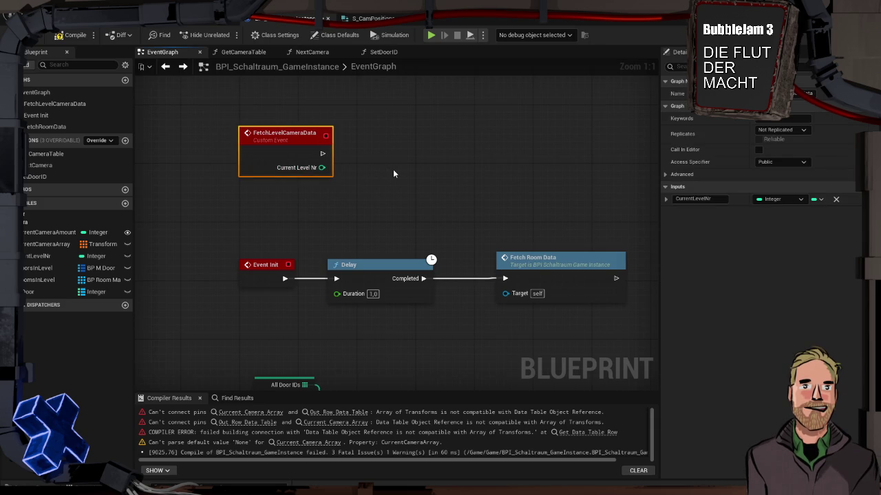
key(Delete)
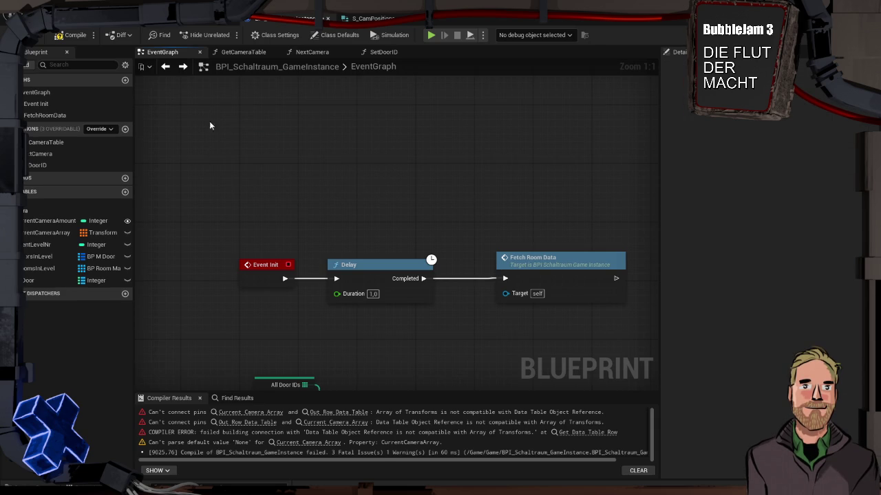
click(72, 34)
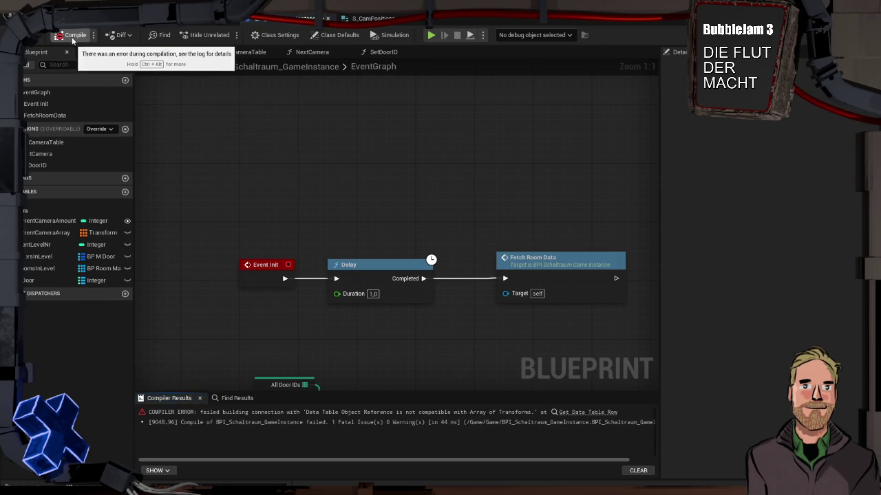
In NextCamera, delete the data table lookup nodes and the old Current Camera Array node.
click(591, 412)
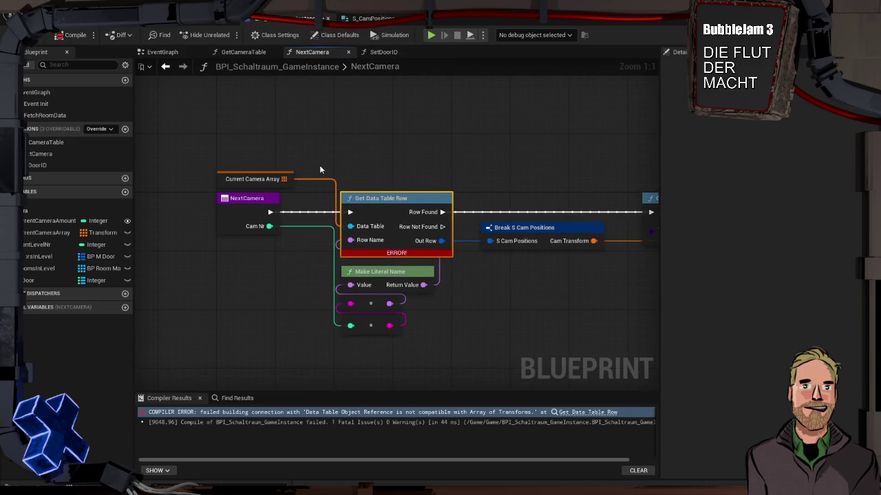
drag(541, 304, 494, 304)
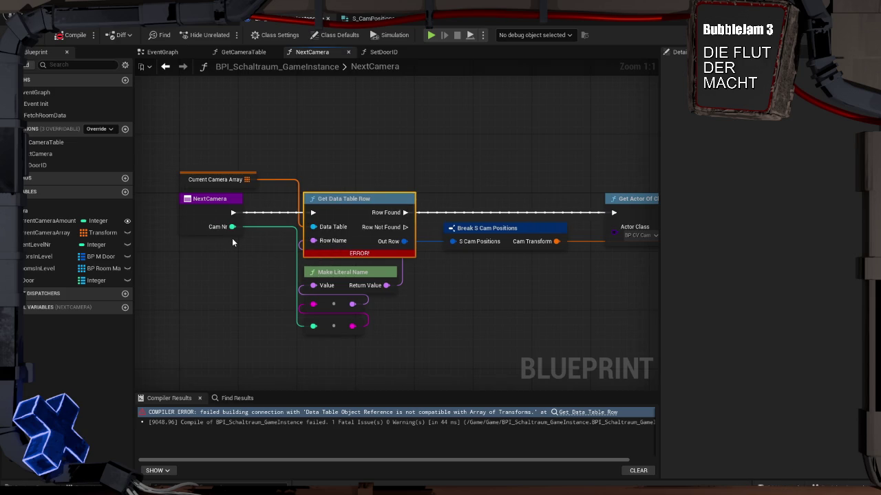
drag(391, 371, 327, 181)
key(Delete)
drag(195, 165, 215, 179)
key(Delete)
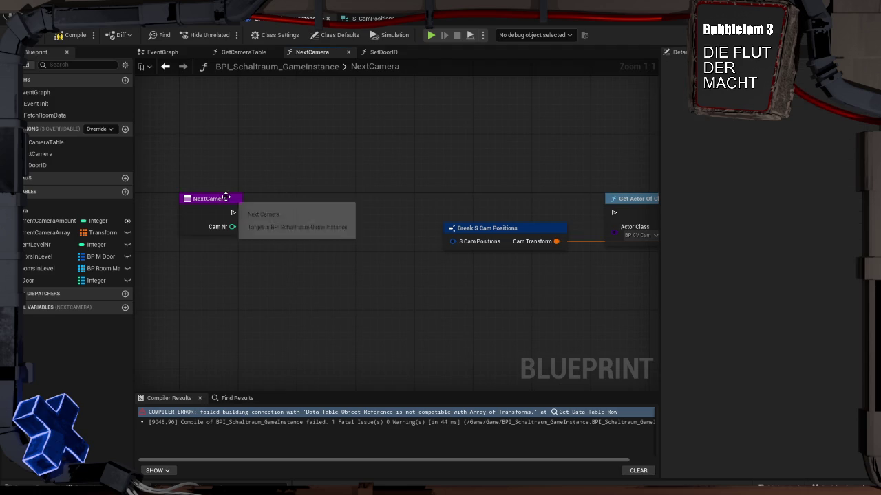
Add a Current Camera Array Get (a copy) node indexed by Cam Nr.
click(205, 220)
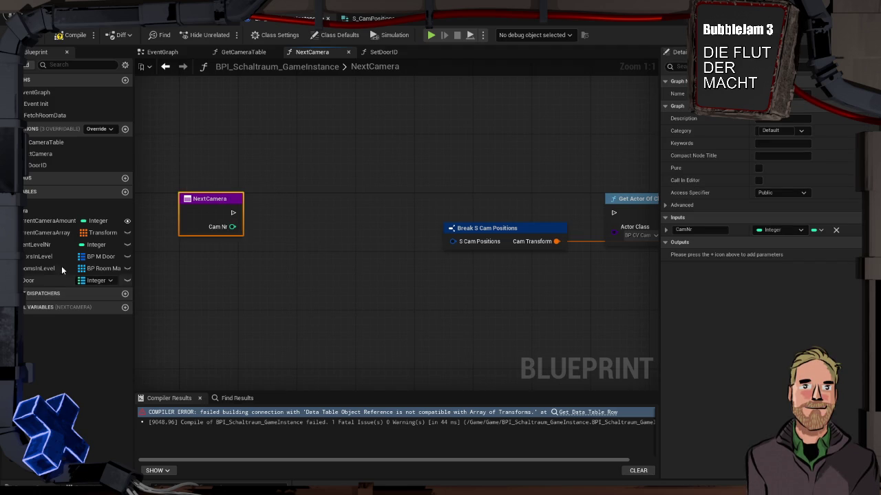
drag(45, 231, 204, 164)
click(248, 182)
drag(265, 166, 324, 204)
text(get)
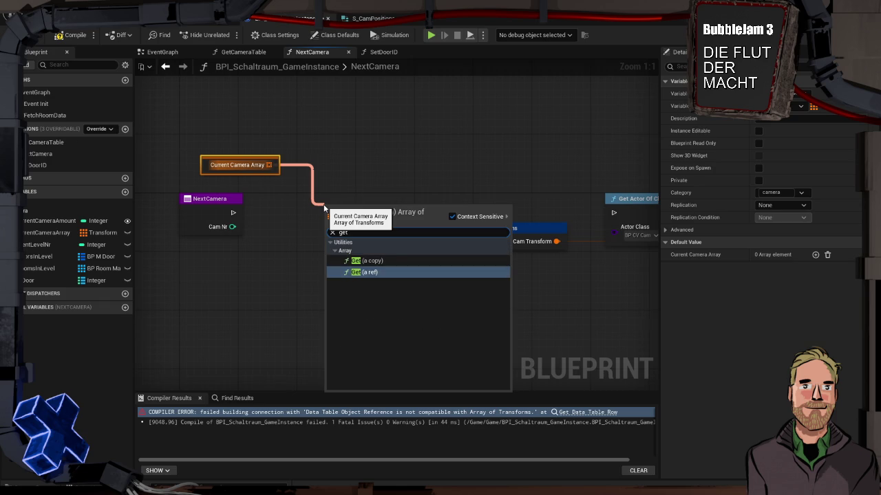
key(Return)
mouse_move(233, 227)
mouse_down()
mouse_move(340, 223)
mouse_move(331, 167)
mouse_up()
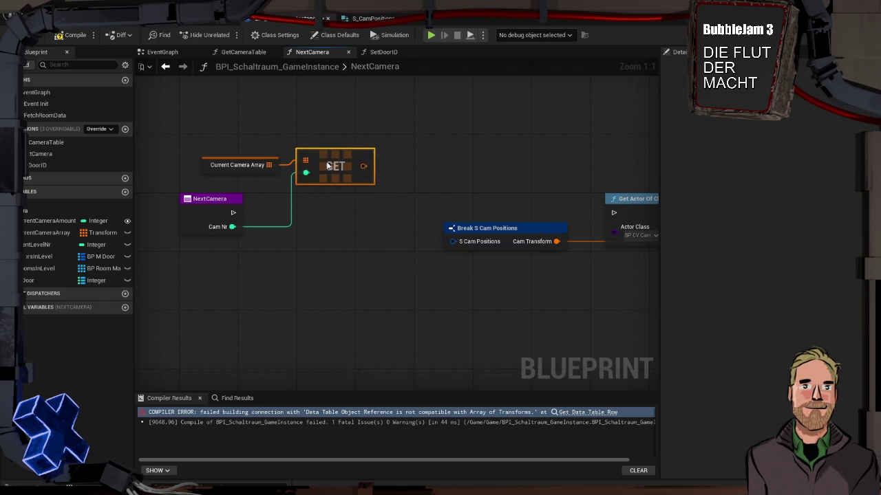
Delete the Break S Cam Positions node from NextCamera.
drag(392, 218, 306, 203)
click(406, 220)
mouse_move(414, 158)
mouse_down()
mouse_move(442, 189)
mouse_move(318, 185)
mouse_up()
scroll(318, 184, down, 2)
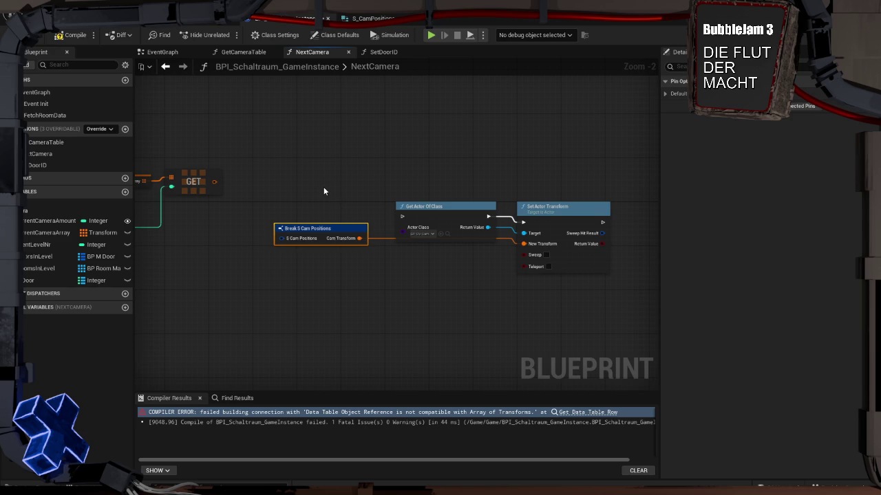
drag(311, 184, 335, 267)
mouse_move(264, 246)
mouse_down()
mouse_move(295, 240)
mouse_move(340, 212)
mouse_up()
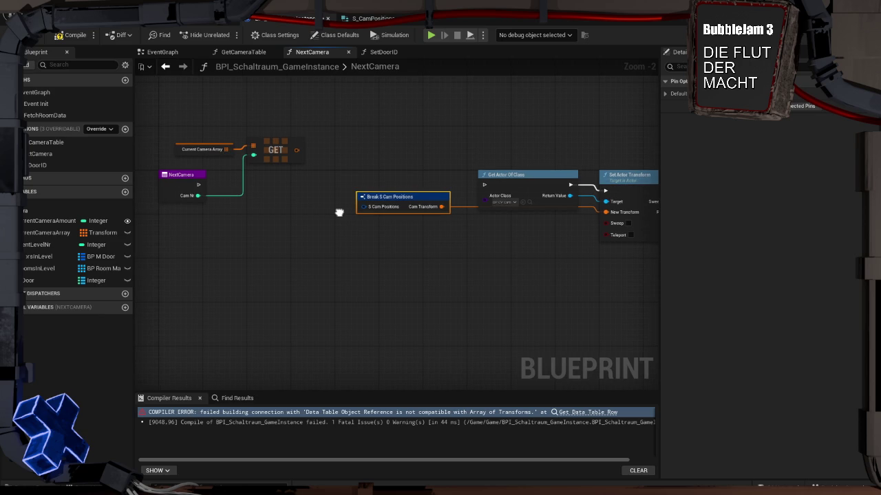
key(Delete)
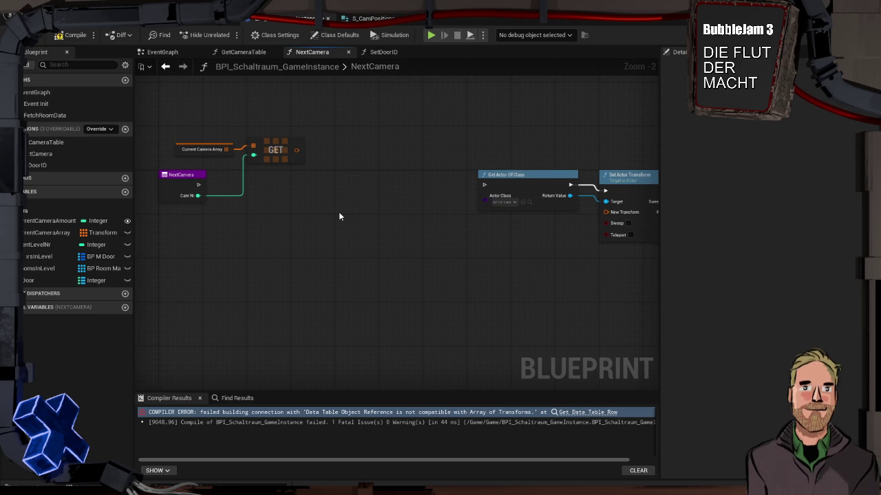
Wire NextCamera into Get Actor Of Class and the Get output into Set Actor Transform's New Transform.
drag(198, 185, 485, 184)
click(523, 176)
ctrl+click(626, 176)
drag(555, 181, 330, 181)
drag(424, 181, 435, 181)
drag(295, 150, 419, 212)
click(406, 222)
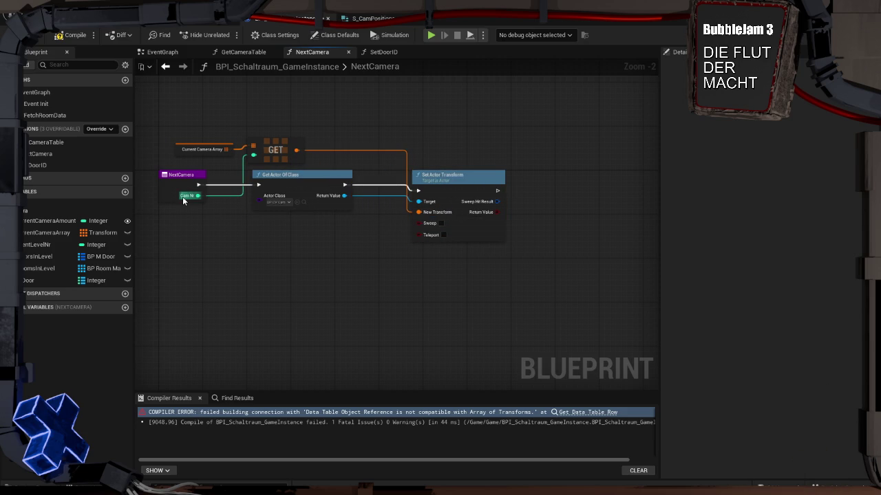
Recompile the game instance blueprint, which now compiles successfully.
click(73, 35)
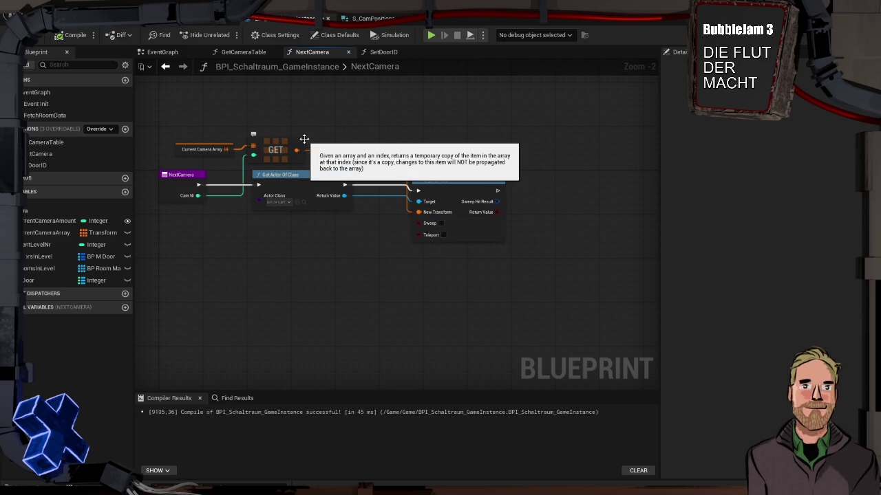
click(176, 176)
right_click(176, 176)
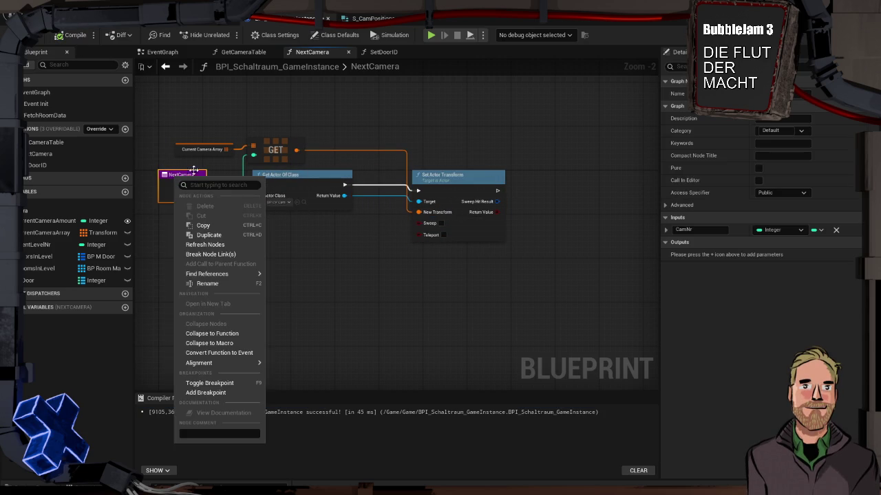
click(213, 132)
key(ctrl+space)
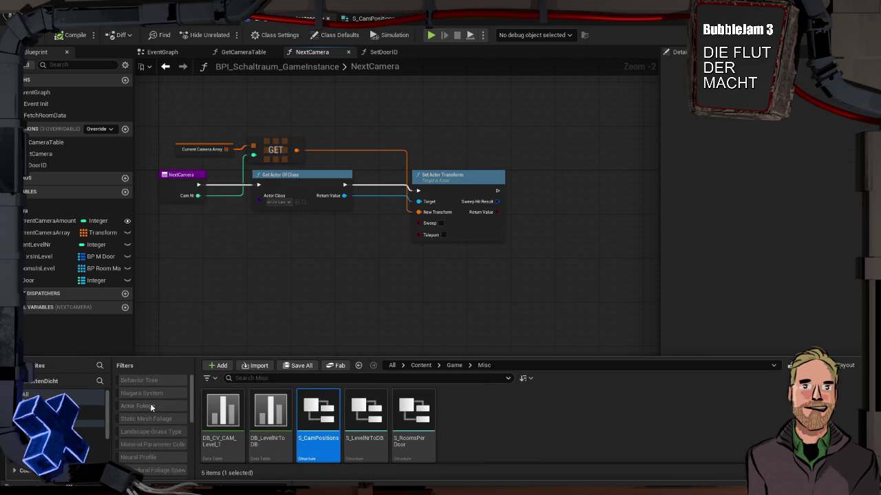
Open the WBP_CameraMonitor widget blueprint from the Content/Game/UI folder.
scroll(83, 420, down, 1)
click(89, 452)
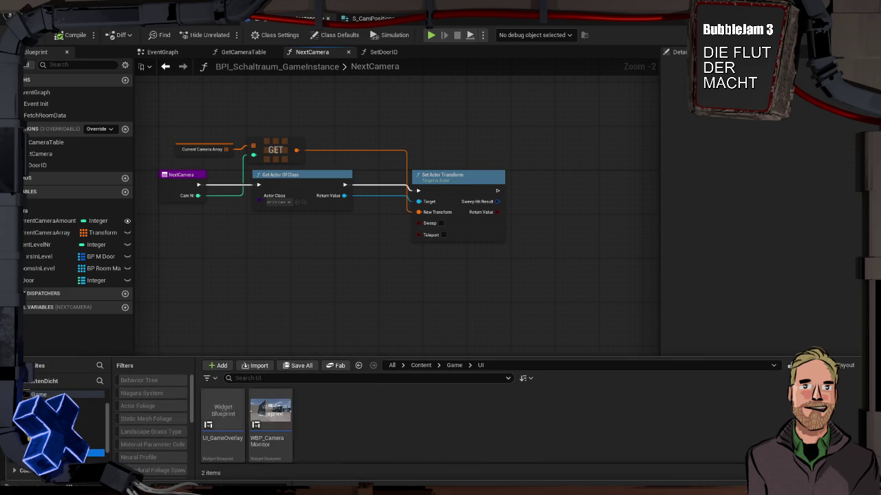
double_click(271, 413)
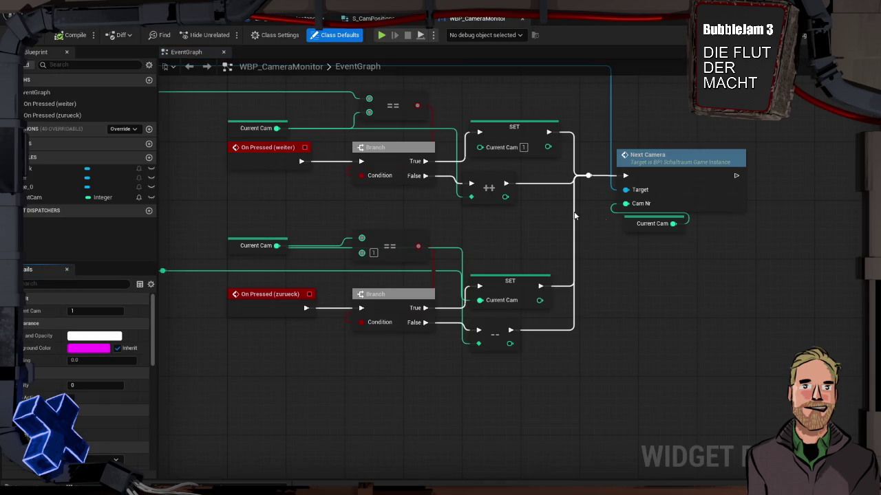
mouse_move(555, 239)
mouse_down()
mouse_move(753, 271)
mouse_move(749, 313)
mouse_up()
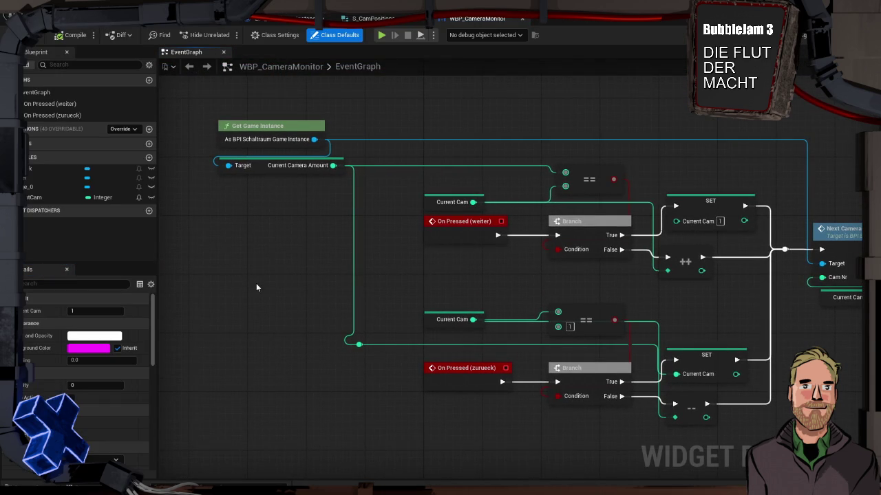
Make the wrap-around SET Current Cam value 0, compile the widget, and return to the level.
click(41, 197)
scroll(76, 344, down, 3)
click(109, 463)
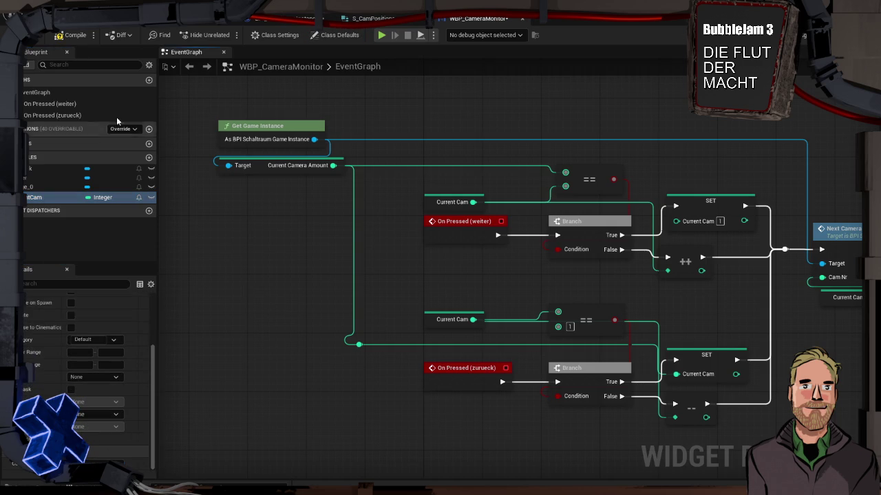
drag(435, 267, 369, 260)
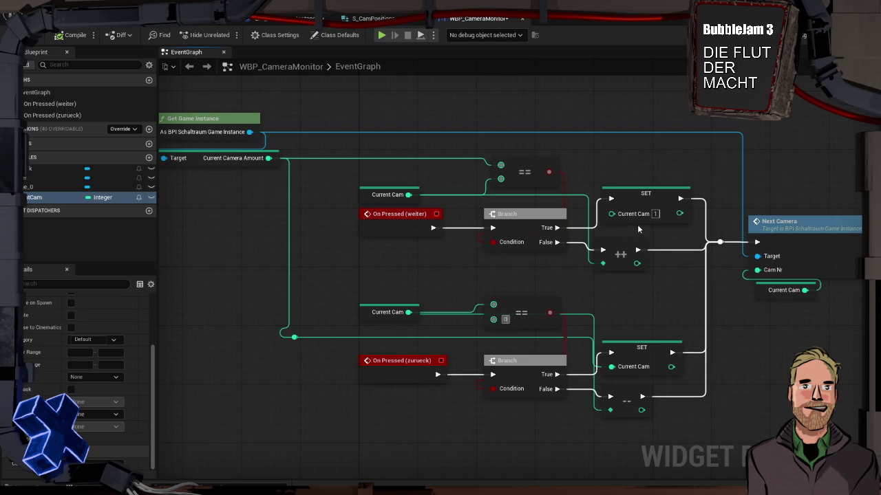
key(ctrl+z)
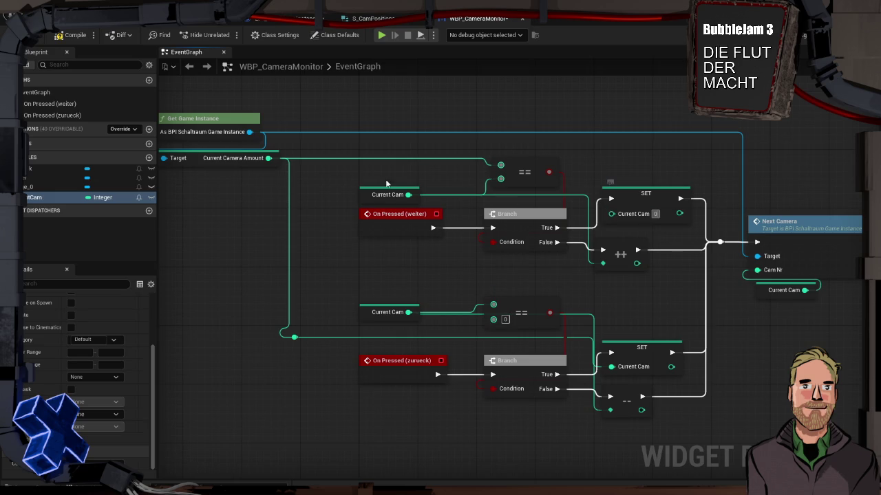
click(75, 35)
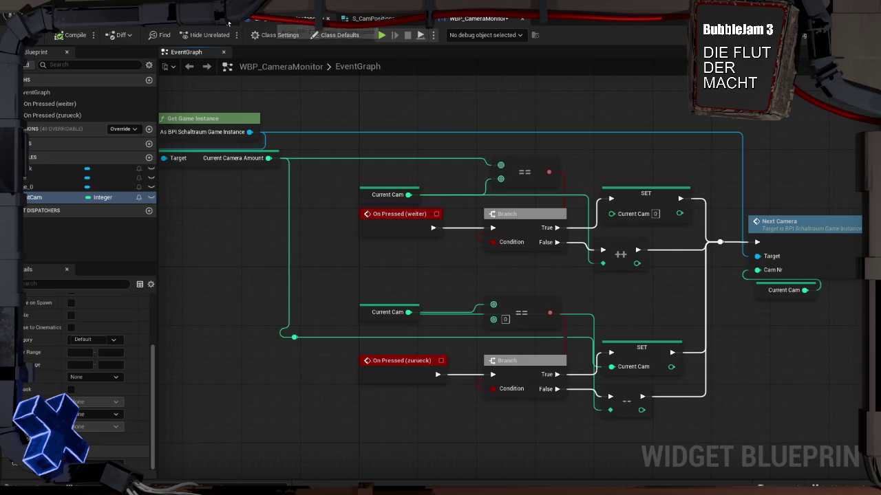
click(285, 18)
key(ctrl+Tab)
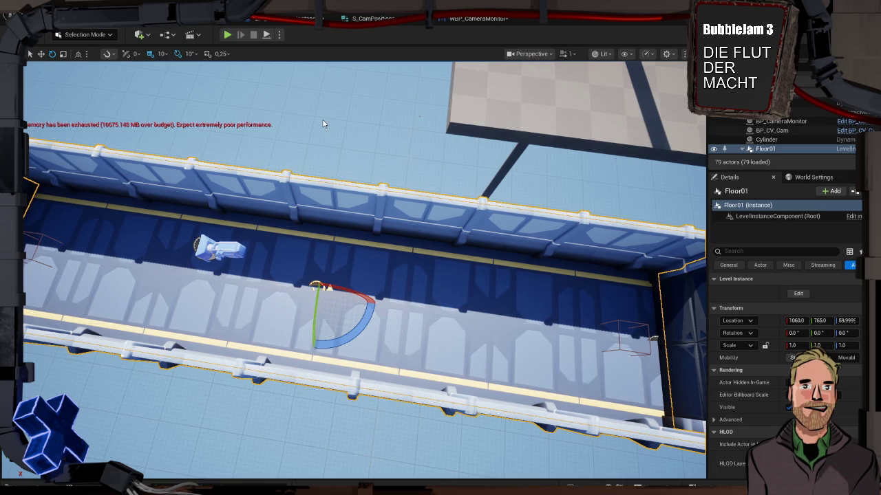
Select the BP_CV_Cam camera and copy its Location values.
click(266, 242)
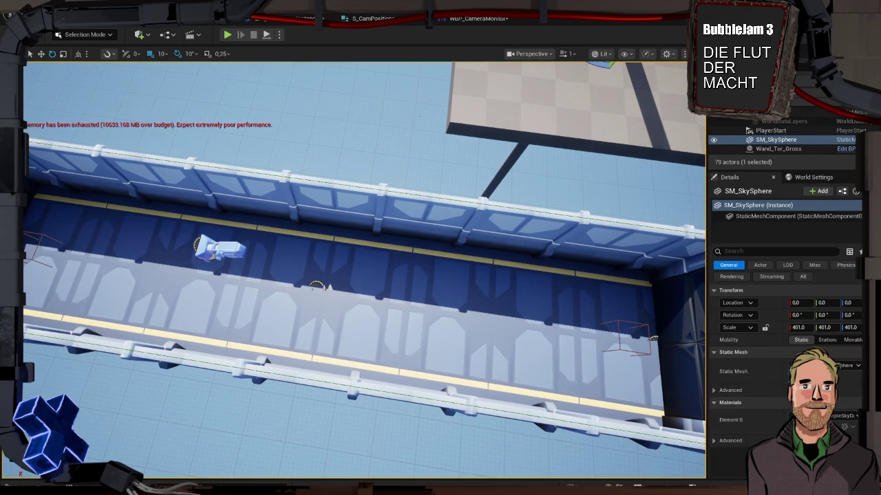
click(220, 249)
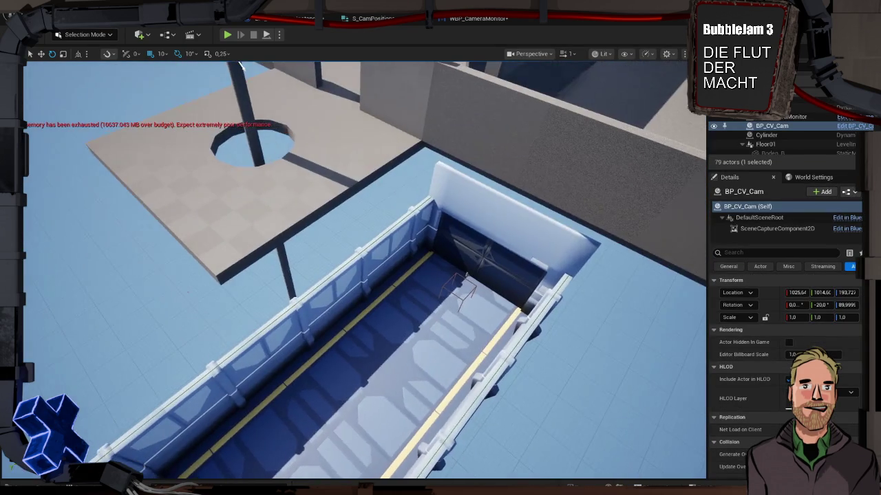
key(f)
click(311, 388)
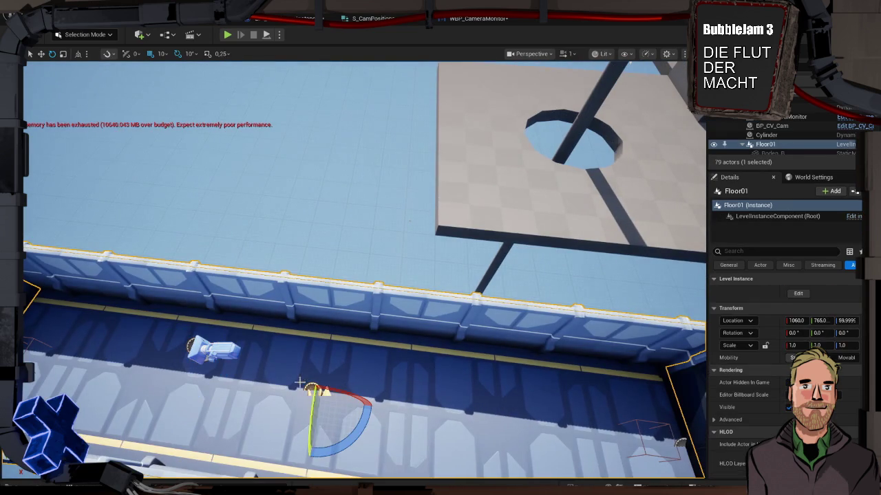
click(213, 352)
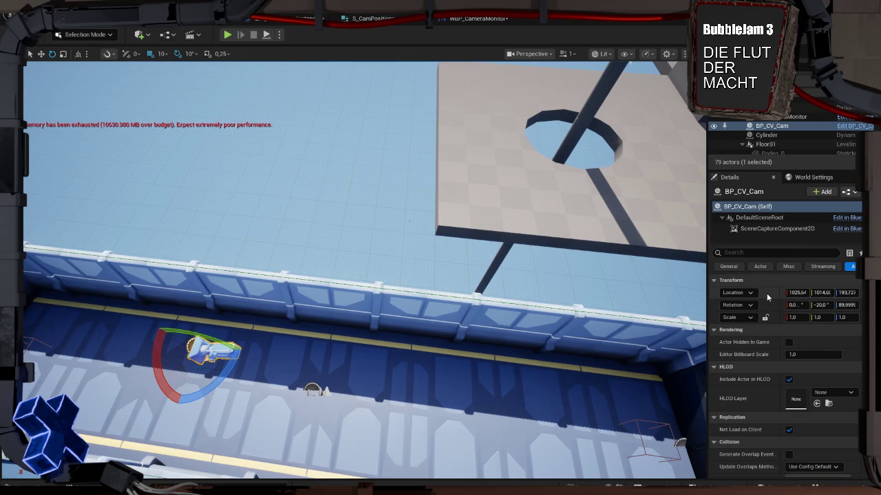
right_click(767, 293)
click(784, 315)
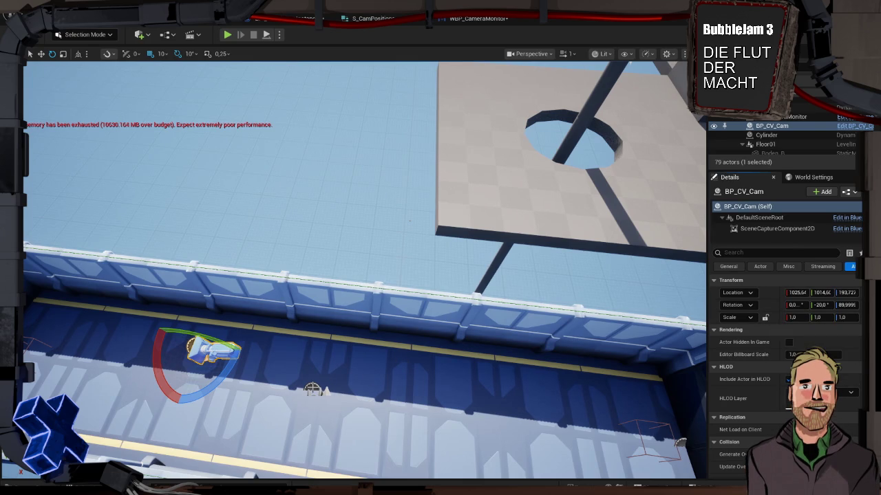
Pick the Floor01 level instance and angle the view over the corridor.
click(312, 389)
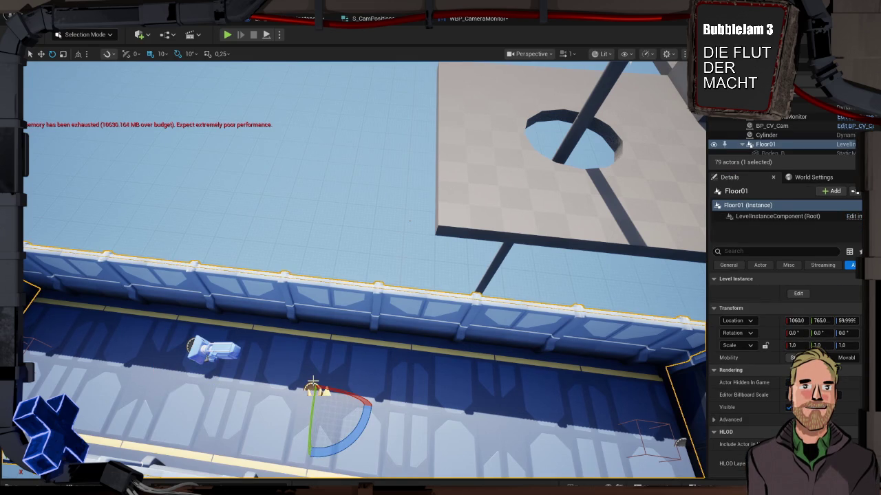
click(210, 351)
scroll(784, 358, down, 8)
scroll(784, 358, up, 8)
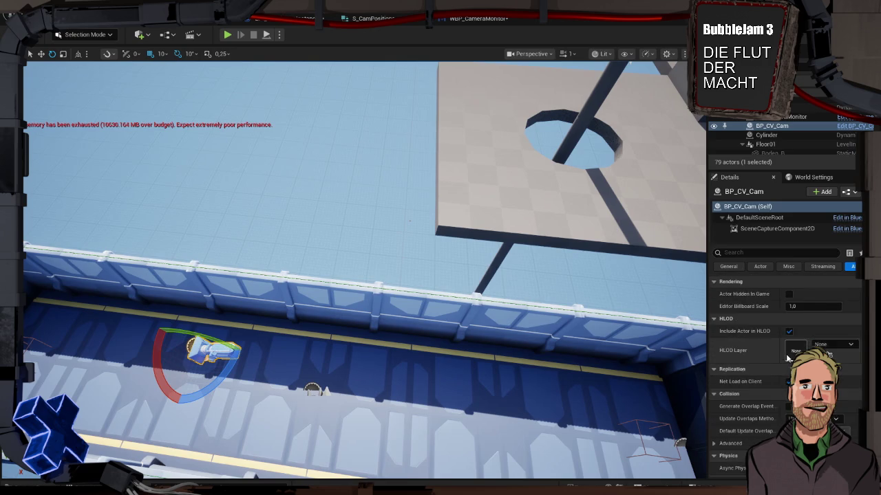
mouse_move(249, 385)
mouse_down()
mouse_move(227, 386)
mouse_move(249, 384)
mouse_up()
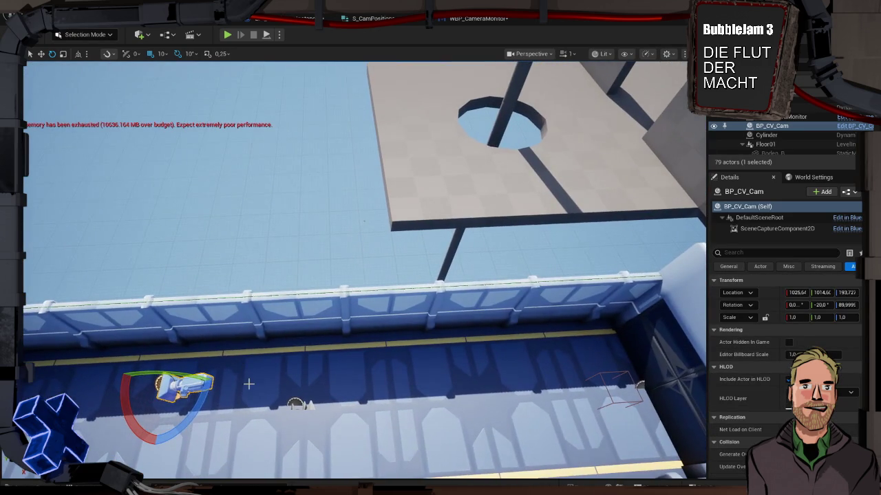
click(294, 404)
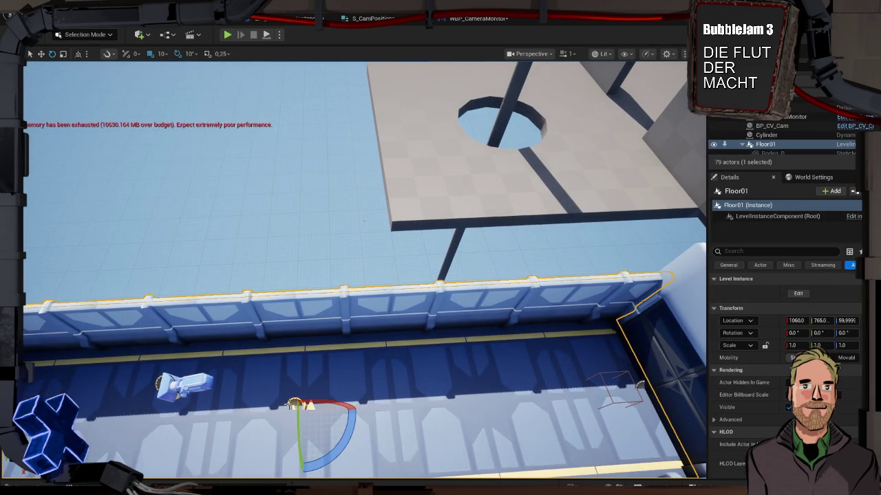
mouse_move(294, 392)
mouse_down()
mouse_move(261, 330)
mouse_move(94, 154)
mouse_up()
Select Floor01, enter Level Instance editing, and select its BP_RoomMaster.
click(97, 153)
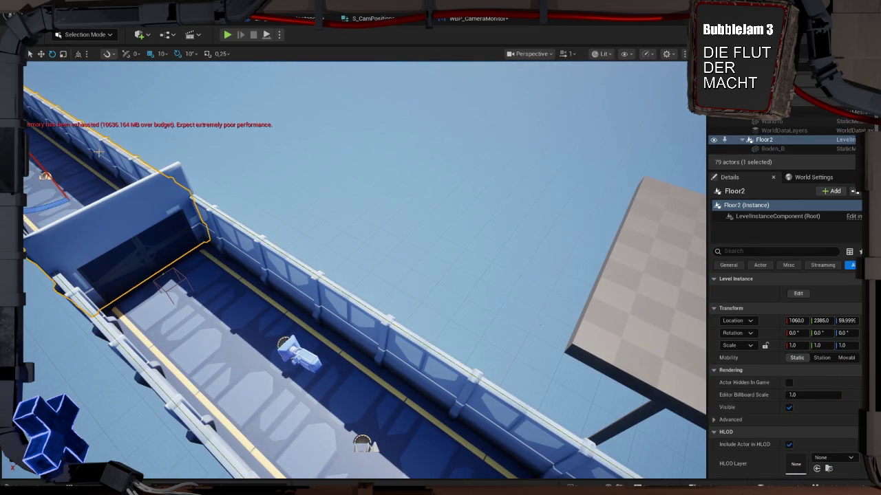
click(139, 213)
click(312, 277)
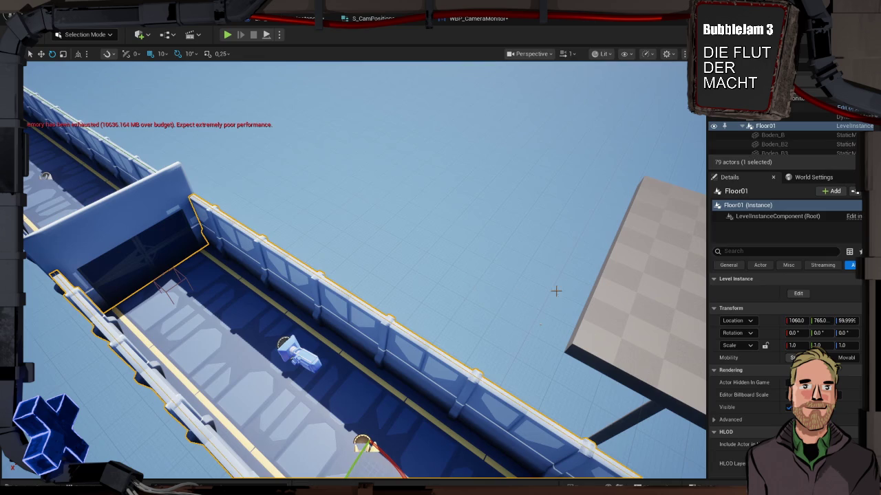
click(613, 322)
click(299, 265)
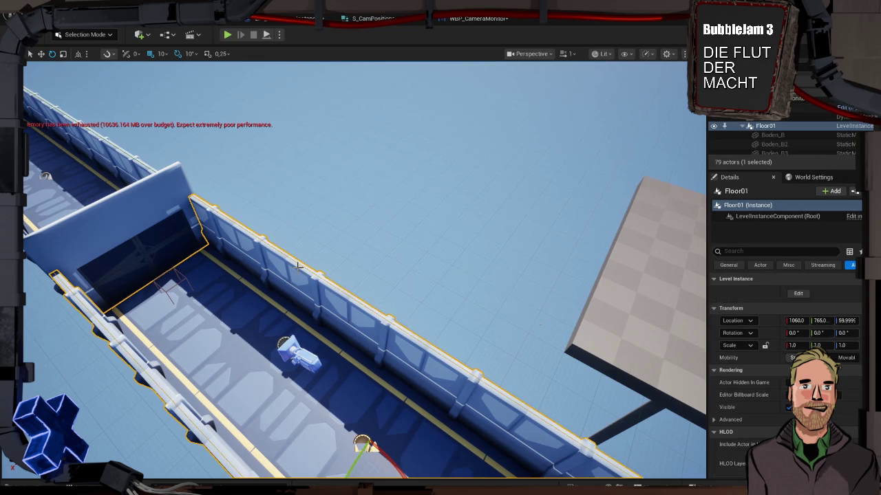
click(369, 253)
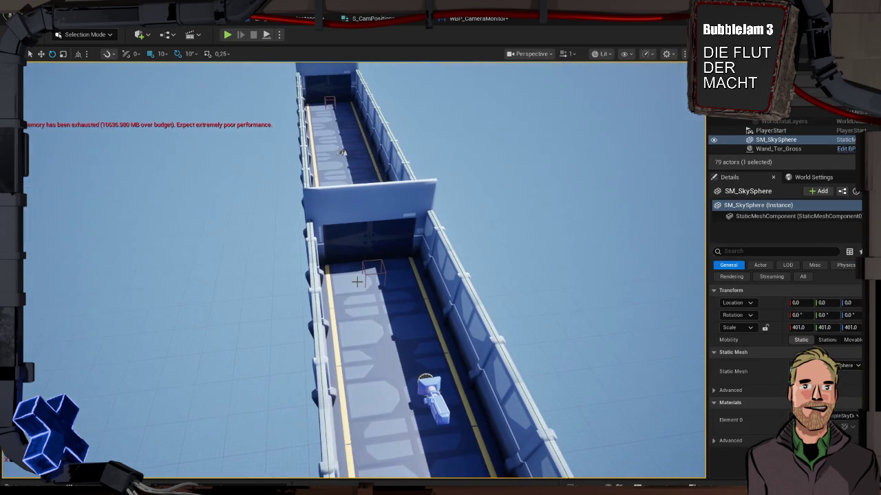
click(354, 287)
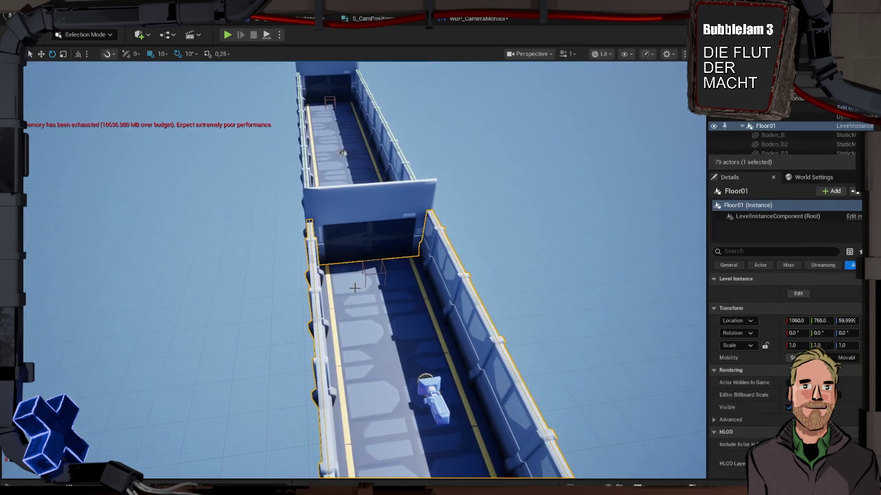
drag(394, 351, 374, 364)
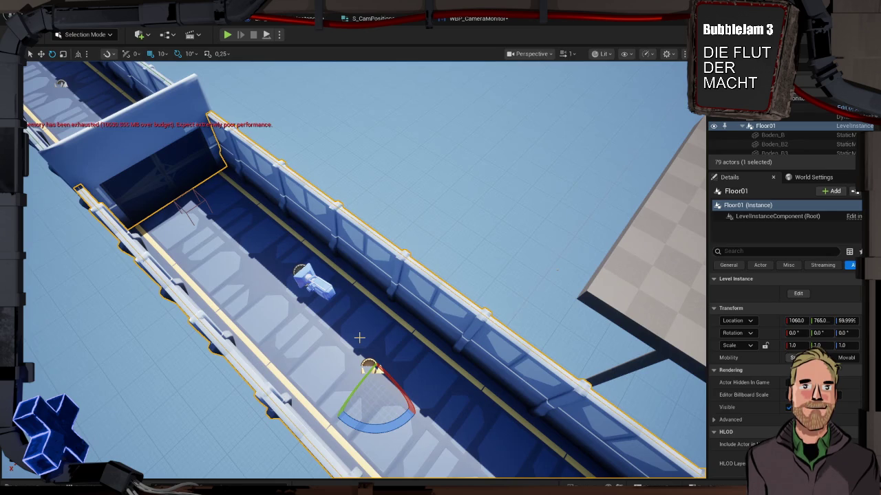
click(798, 293)
click(369, 363)
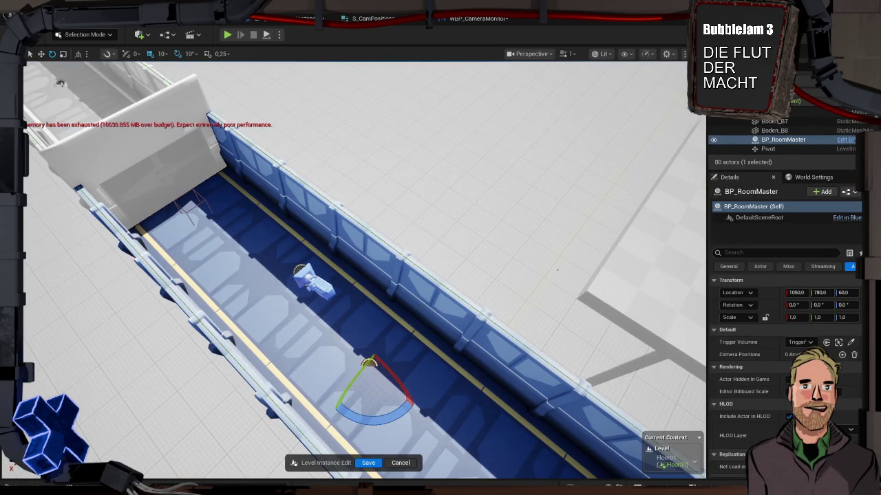
Add a Camera Positions entry, paste the copied location into its CamTransform, and save.
key(f)
click(842, 355)
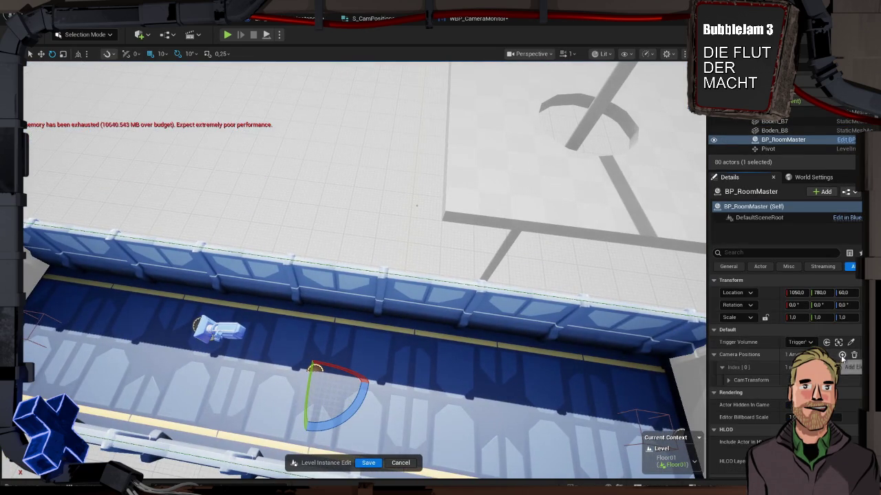
click(727, 379)
right_click(760, 390)
click(789, 420)
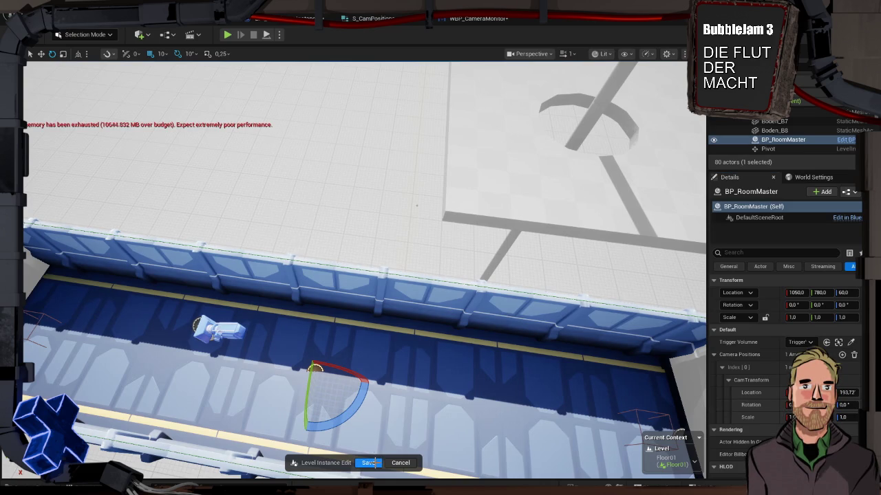
click(368, 463)
Copy BP_CV_Cam's rotation, then reopen Floor01 and reselect BP_RoomMaster.
click(217, 330)
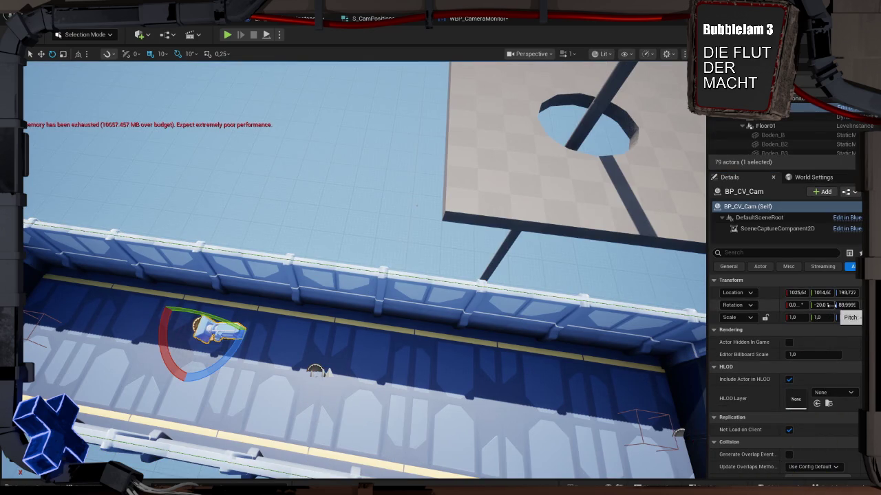
right_click(761, 307)
click(784, 324)
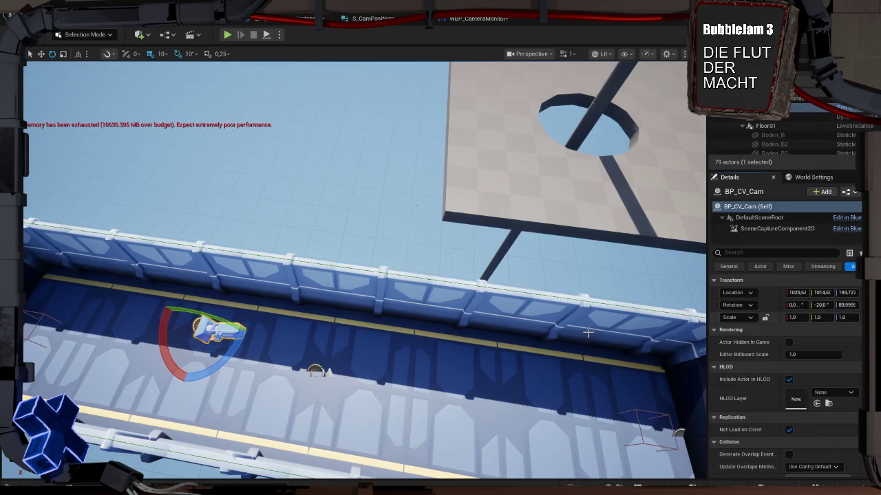
click(315, 370)
click(798, 294)
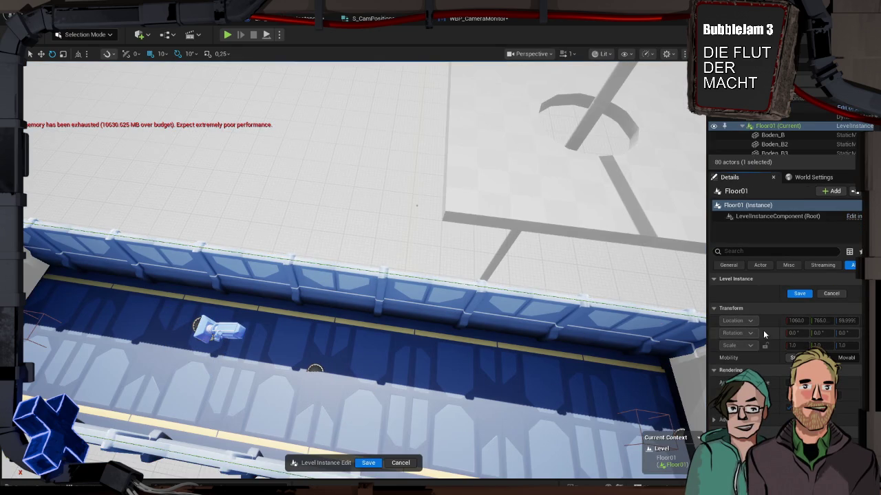
click(316, 369)
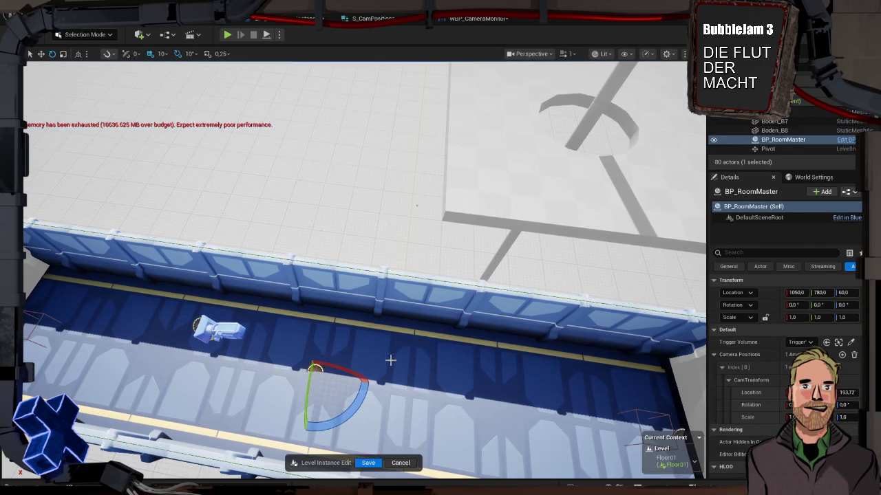
Set the CamTransform rotation Z to 90 and save the level instance.
scroll(784, 377, down, 3)
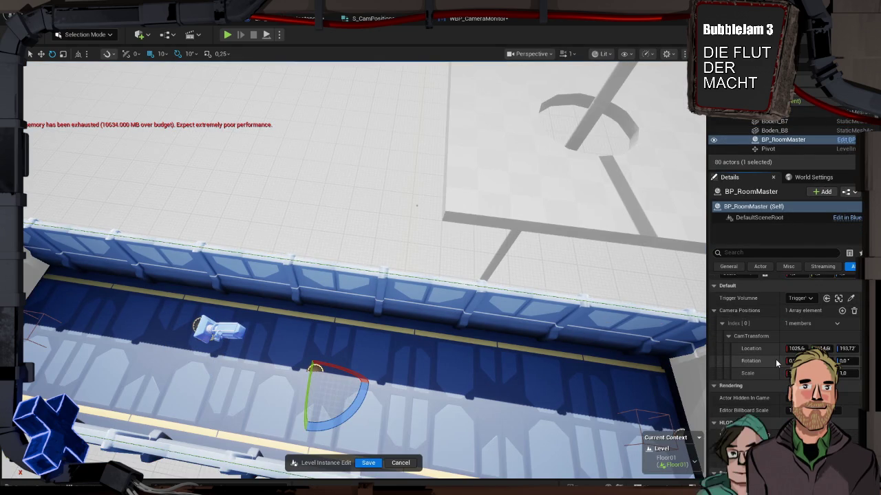
text(90)
key(Return)
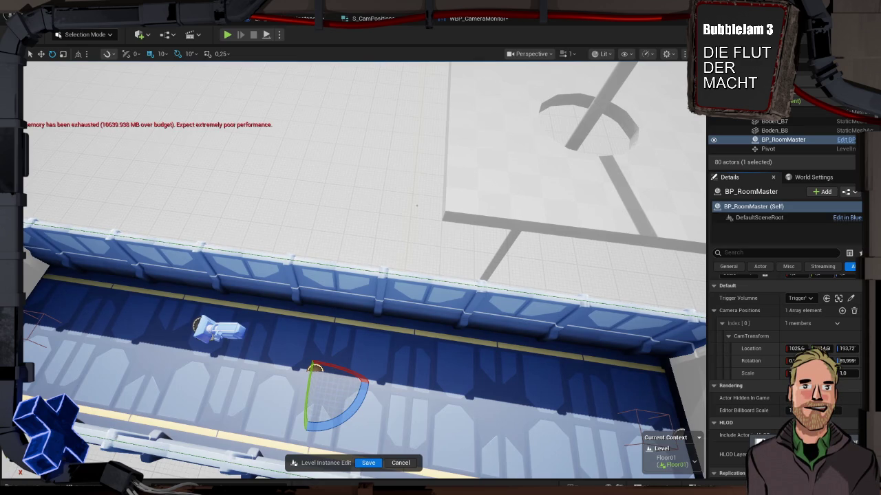
click(368, 462)
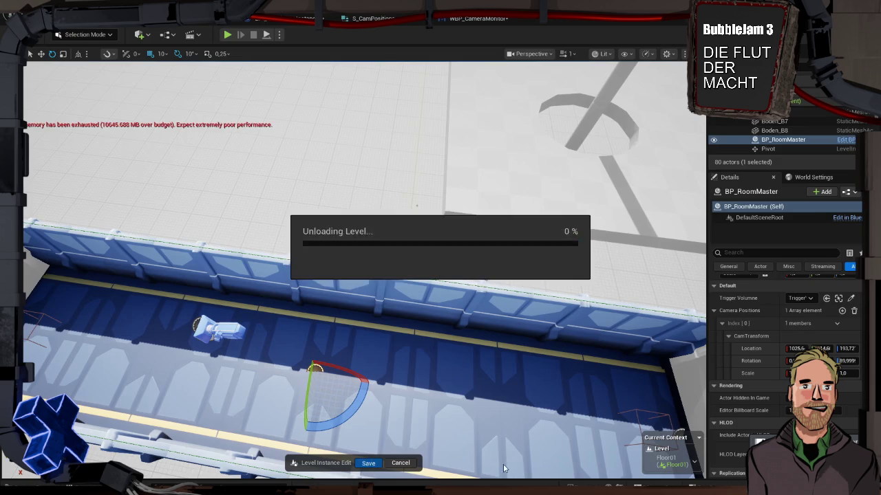
Orbit around Floor01 to a high corridor overview while the edits save.
drag(564, 345, 537, 323)
key(f)
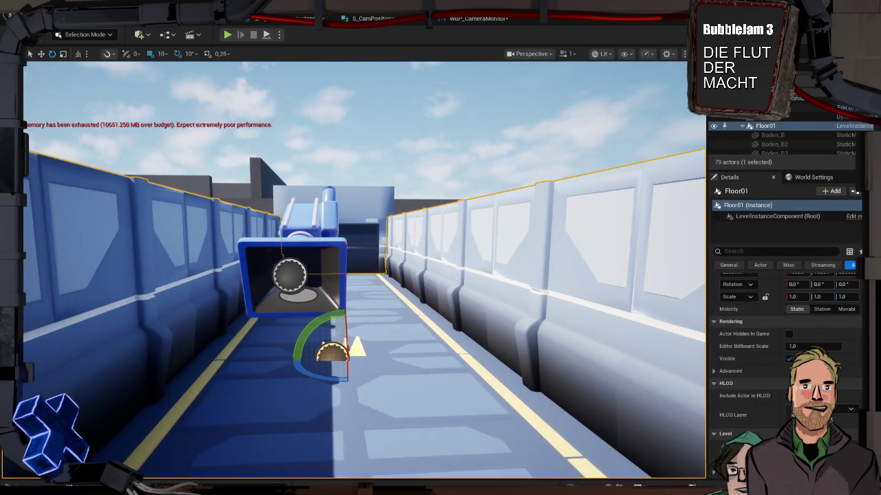
mouse_move(651, 127)
mouse_down()
mouse_move(619, 165)
mouse_move(651, 127)
mouse_move(509, 144)
mouse_move(482, 159)
mouse_move(523, 144)
mouse_up()
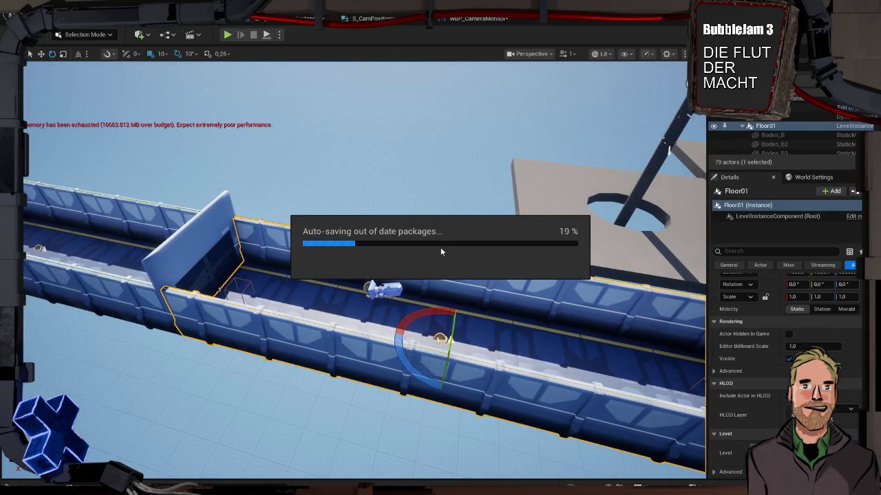
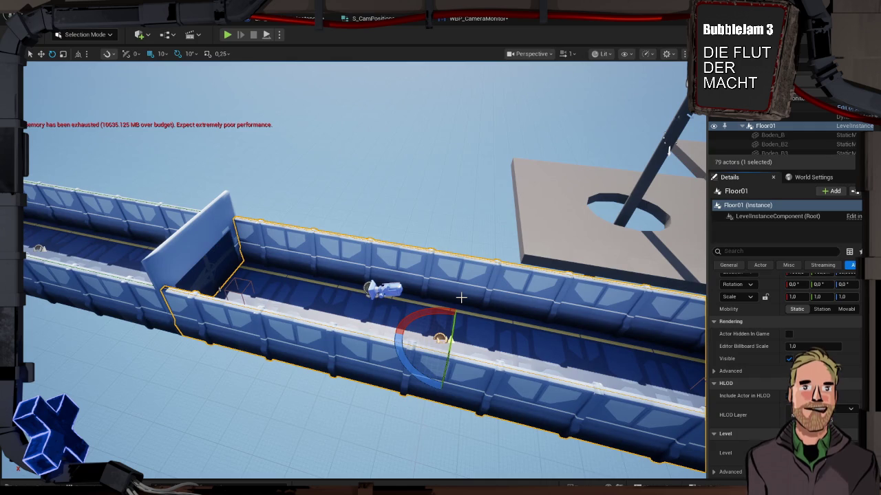
Select BP_CV_Cam, toggle world/local space, and set its rotation yaw to -90.
click(380, 289)
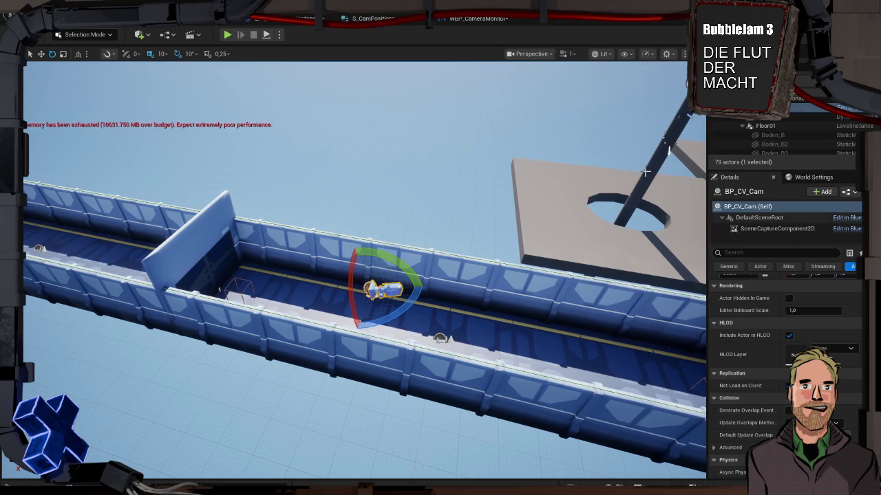
click(79, 55)
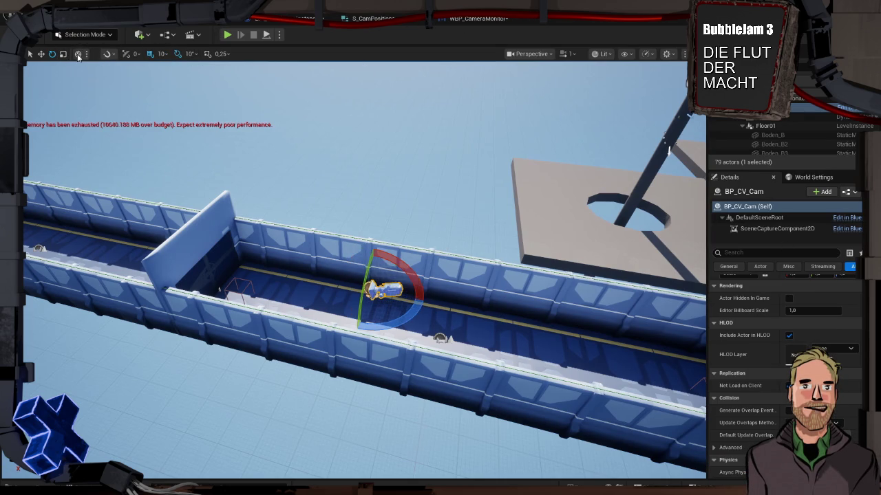
scroll(791, 309, up, 2)
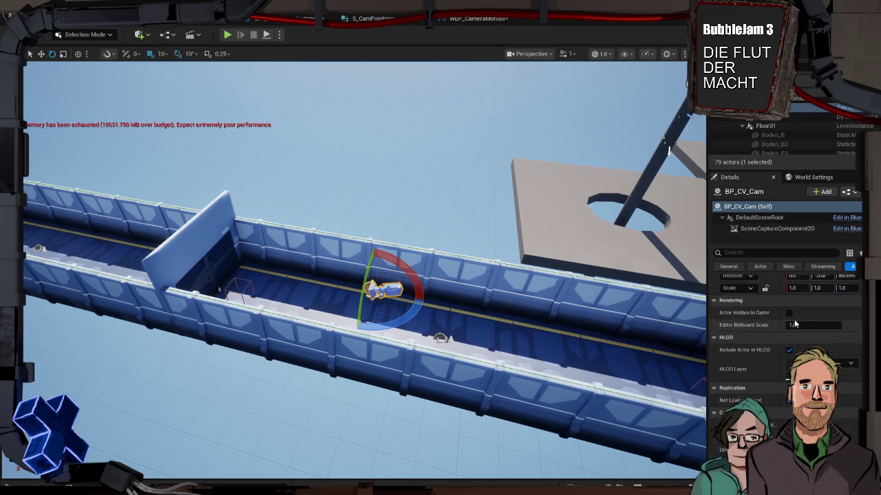
click(844, 305)
text(-90)
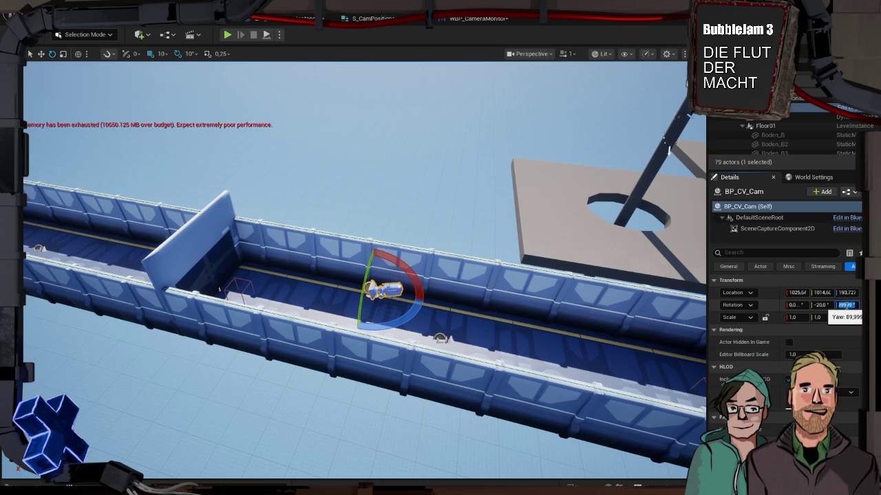
key(Return)
Slide the camera further along the corridor, copy its location, and select Floor01.
drag(427, 324, 390, 318)
key(w)
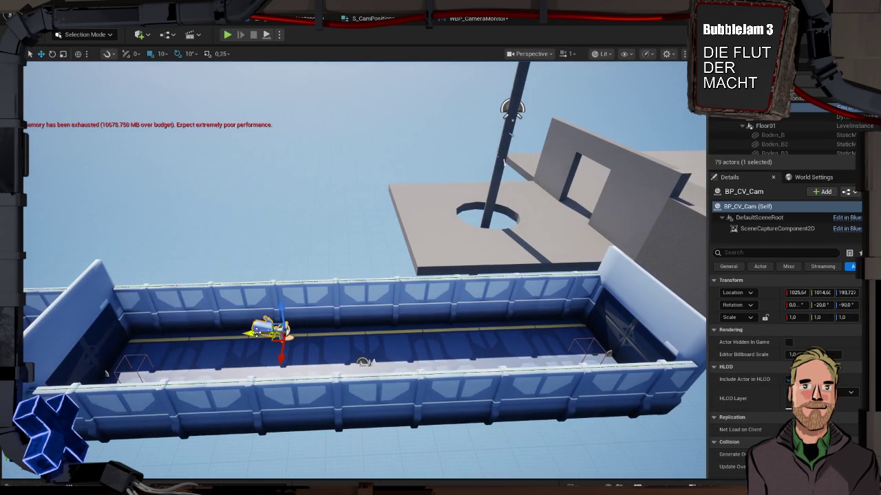
drag(256, 335, 438, 333)
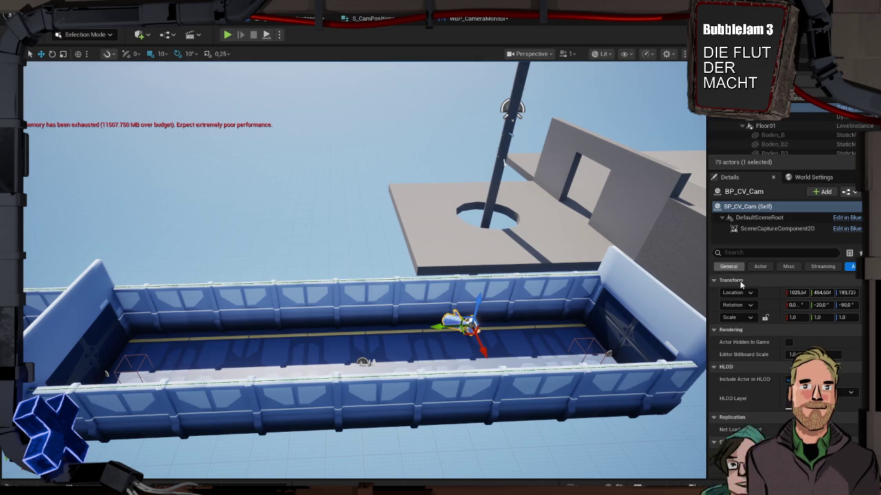
right_click(774, 293)
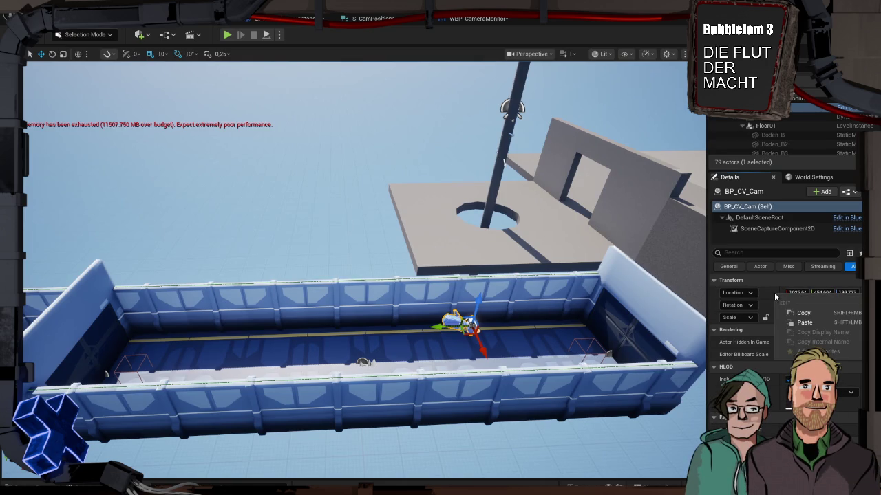
click(798, 313)
right_click(776, 297)
click(798, 315)
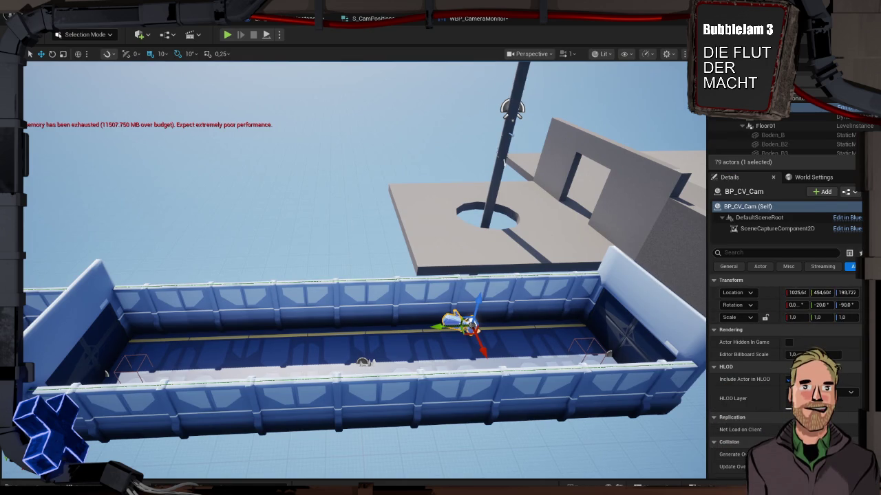
click(363, 363)
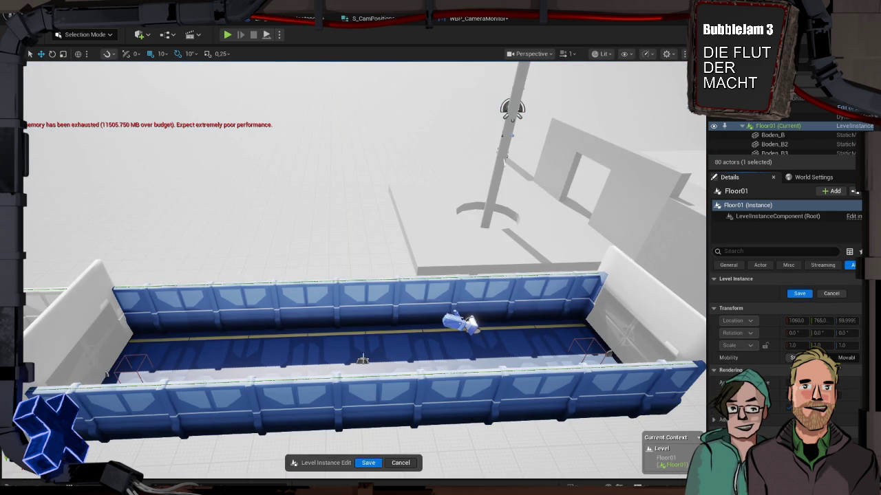
Add a second Camera Positions entry on BP_RoomMaster, paste the copied location into it, and save Floor01.
click(363, 362)
scroll(788, 368, down, 2)
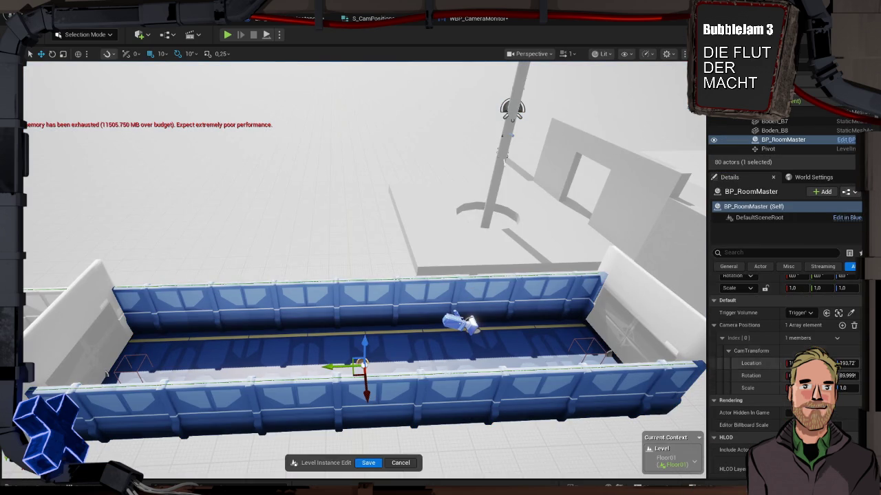
click(843, 326)
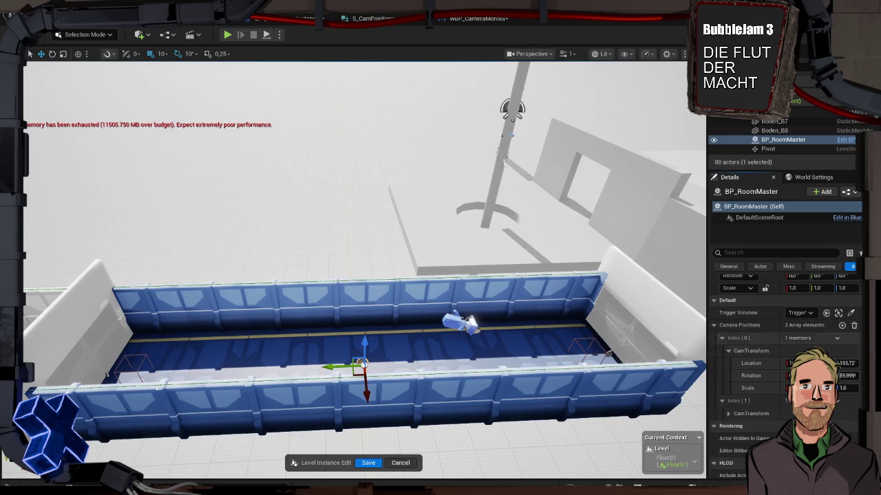
right_click(770, 401)
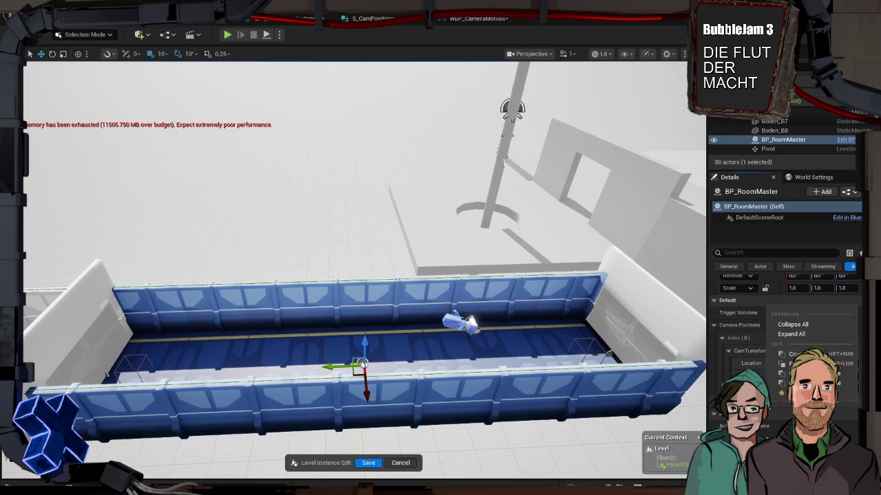
click(722, 403)
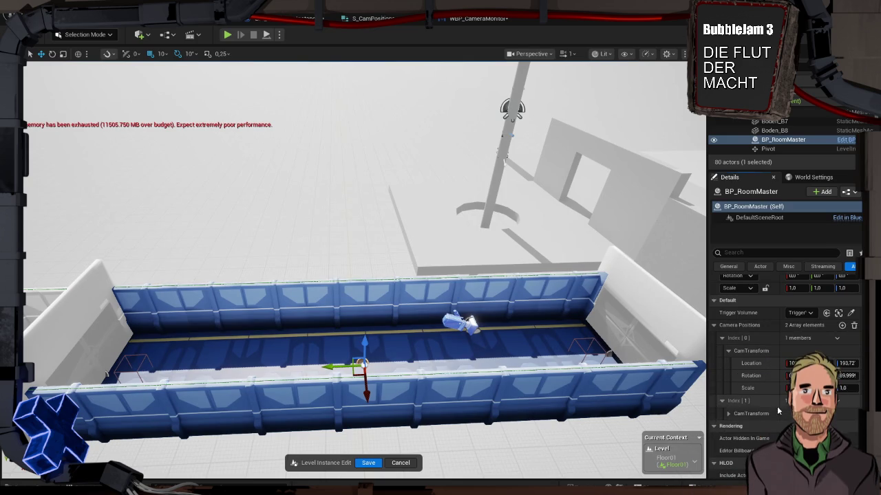
click(722, 401)
shift+click(761, 424)
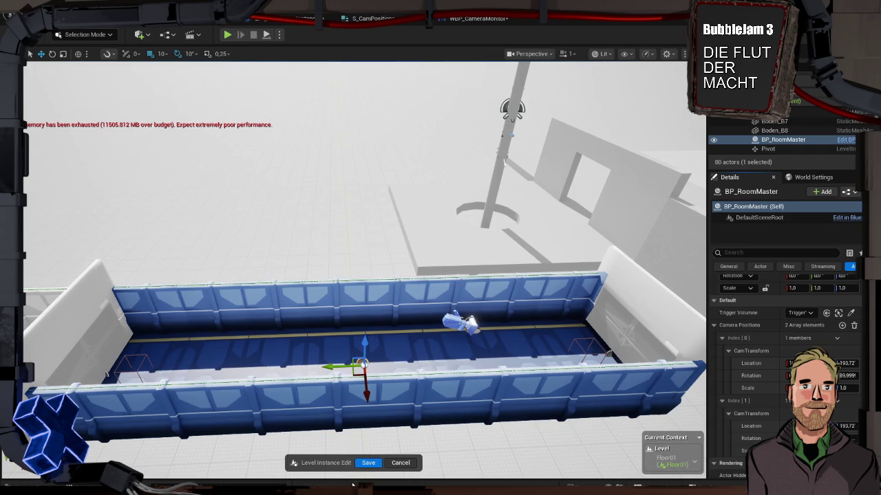
click(368, 463)
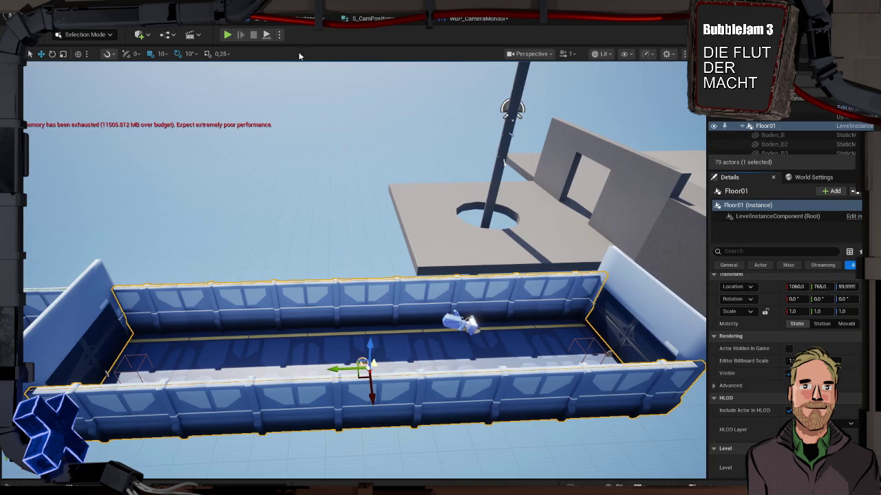
Open the game instance blueprint and review its SetDoorID and GetCameraTable function graphs.
click(306, 18)
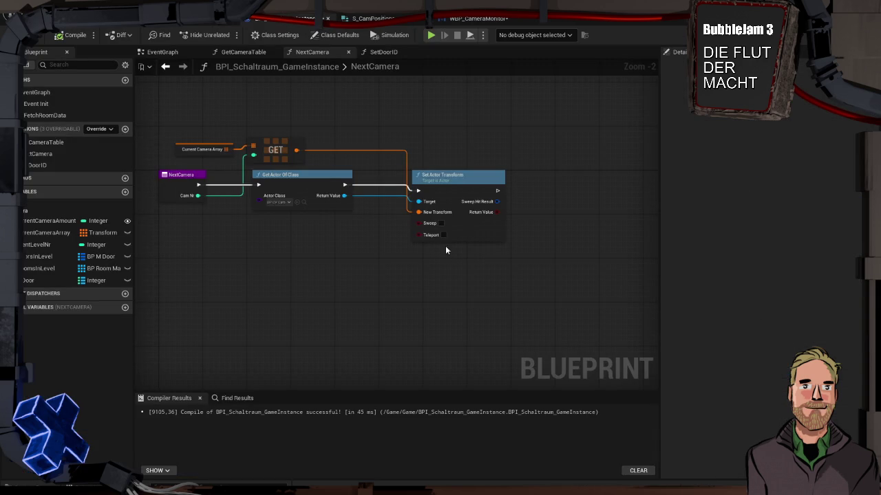
click(384, 51)
click(245, 52)
scroll(319, 180, down, 3)
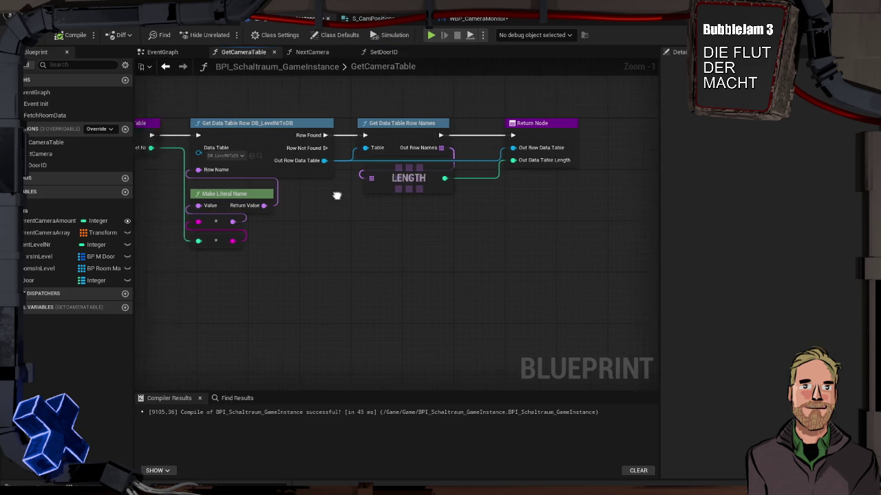
scroll(413, 282, up, 3)
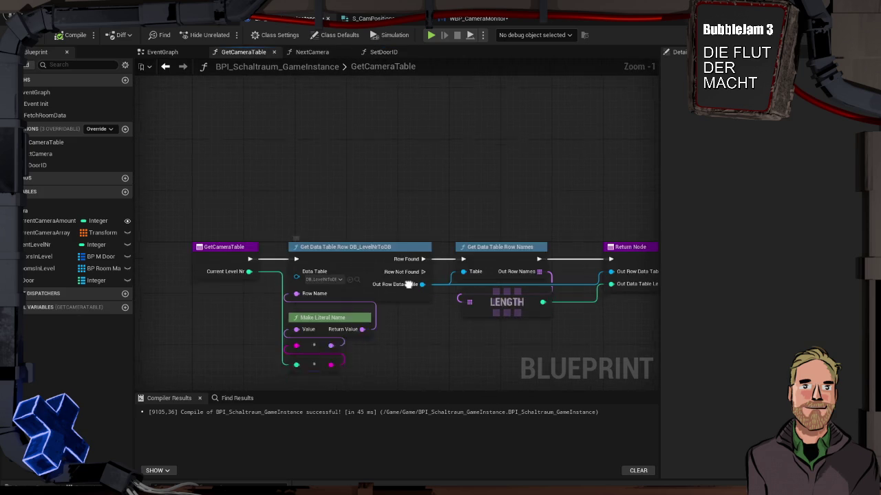
drag(407, 291, 411, 247)
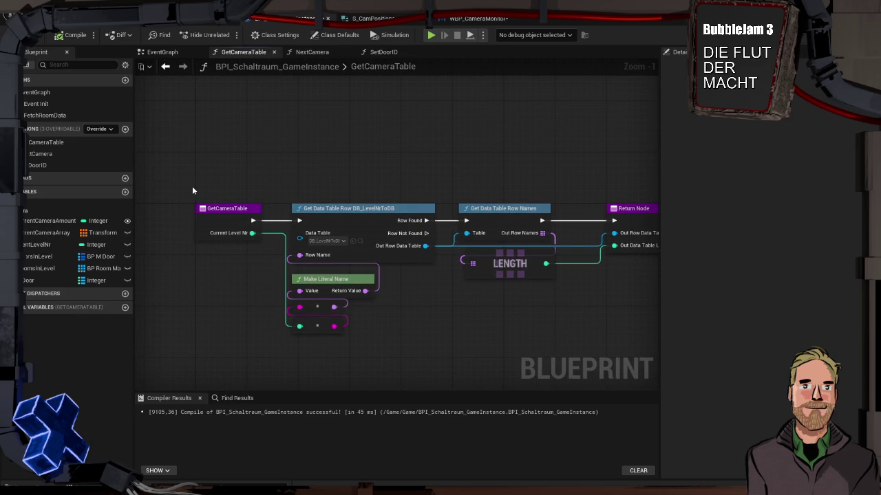
Switch to the EventGraph and pan across the Türen section to the room-fetching loop.
click(163, 51)
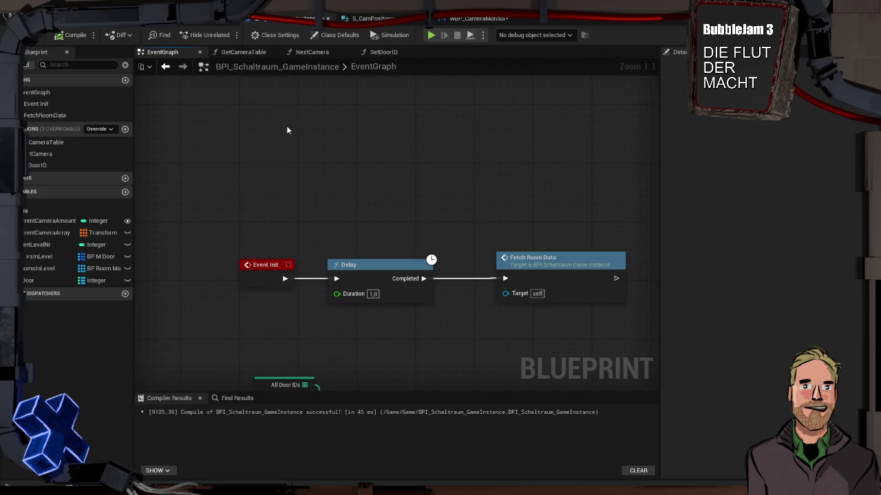
scroll(398, 248, down, 4)
mouse_move(495, 250)
mouse_down()
mouse_move(241, 176)
mouse_move(395, 202)
mouse_move(63, 103)
mouse_up()
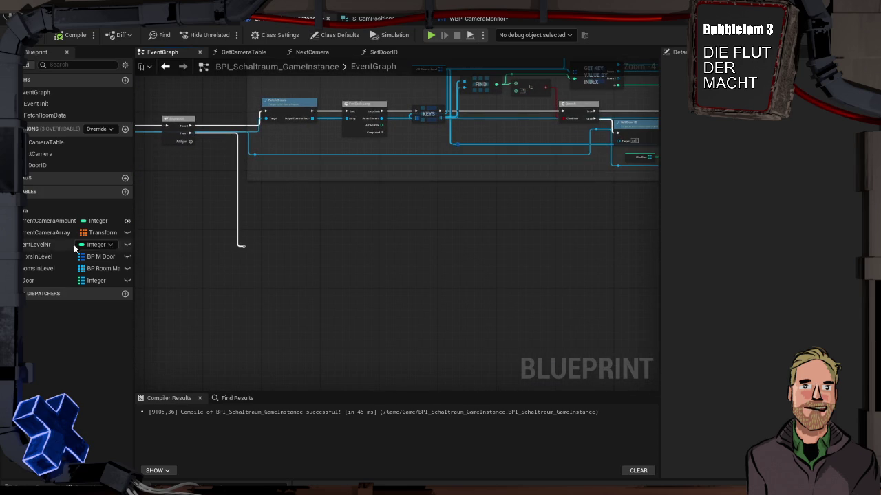
mouse_move(160, 122)
mouse_down()
mouse_move(295, 129)
mouse_move(405, 276)
mouse_move(394, 242)
mouse_up()
Add a Camera Positions getter and a Current Camera Array SET node, and wire them together.
text(camera)
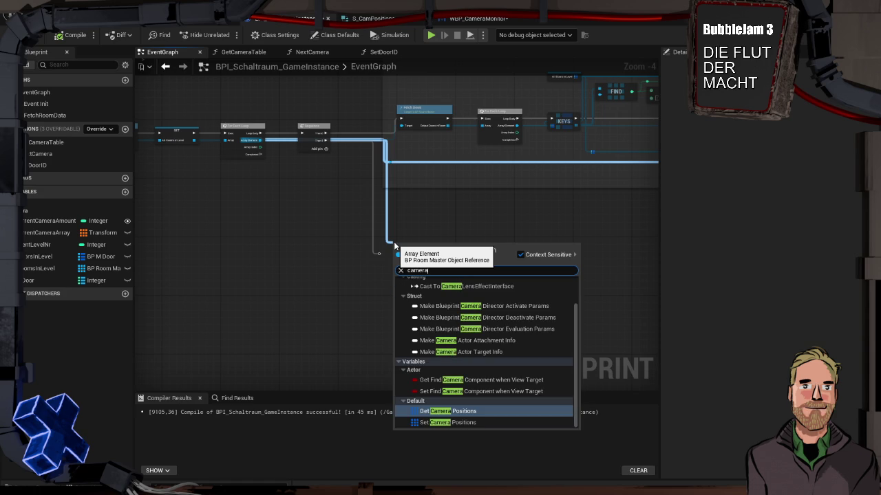
key(Return)
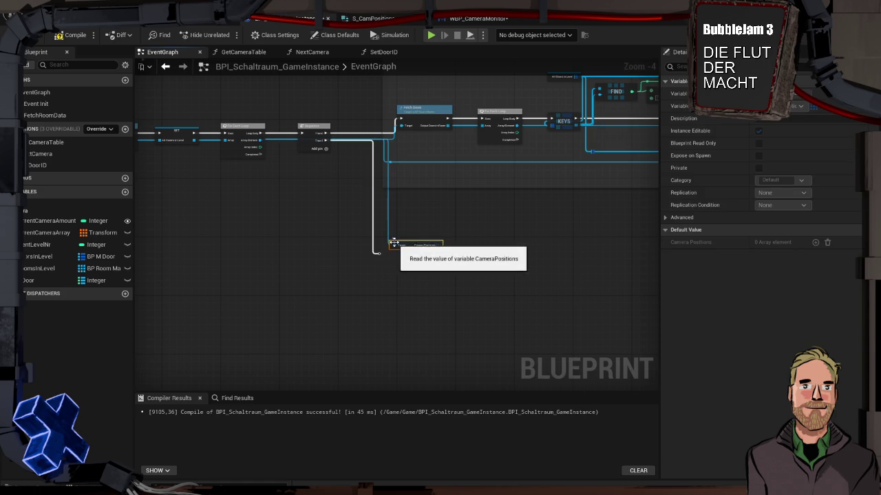
mouse_move(40, 234)
mouse_down()
mouse_move(447, 249)
mouse_move(380, 253)
mouse_up()
drag(454, 262, 515, 261)
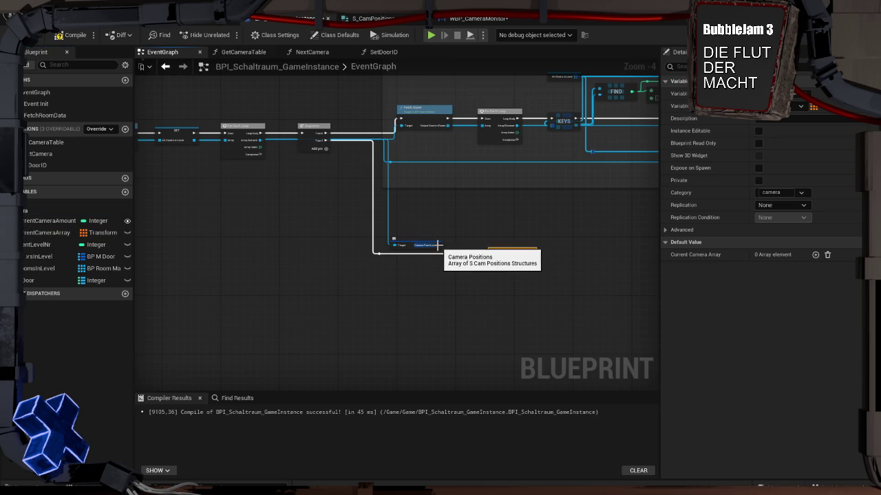
mouse_move(438, 245)
mouse_down()
mouse_move(487, 256)
mouse_move(494, 268)
mouse_move(472, 245)
mouse_up()
click(482, 233)
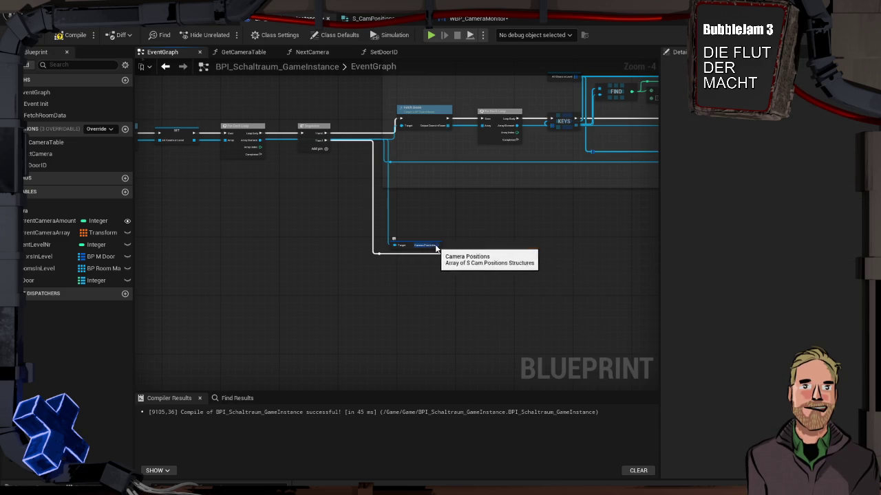
Check the Camera Positions pin options, then switch to BP_RoomMaster's FetchDoors graph.
right_click(438, 246)
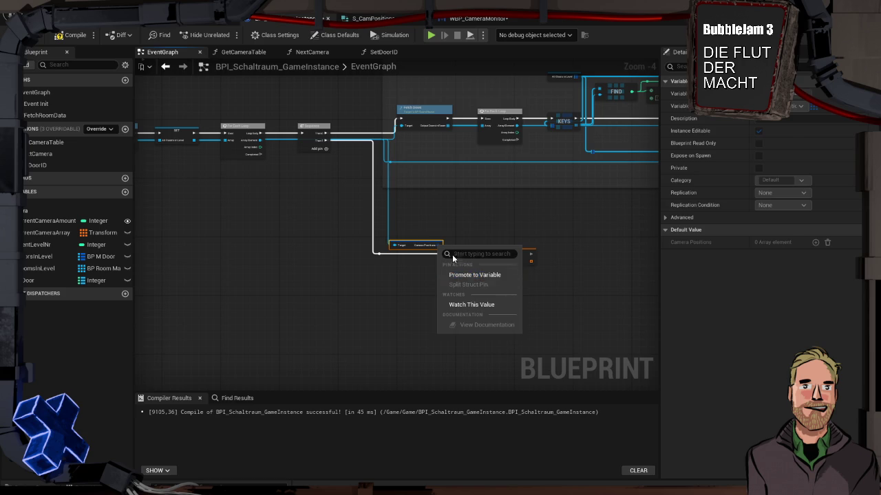
click(431, 225)
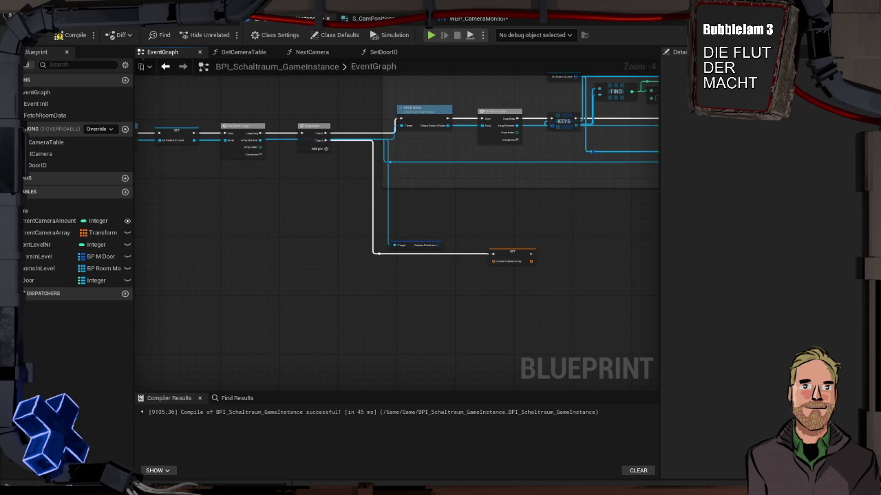
click(188, 21)
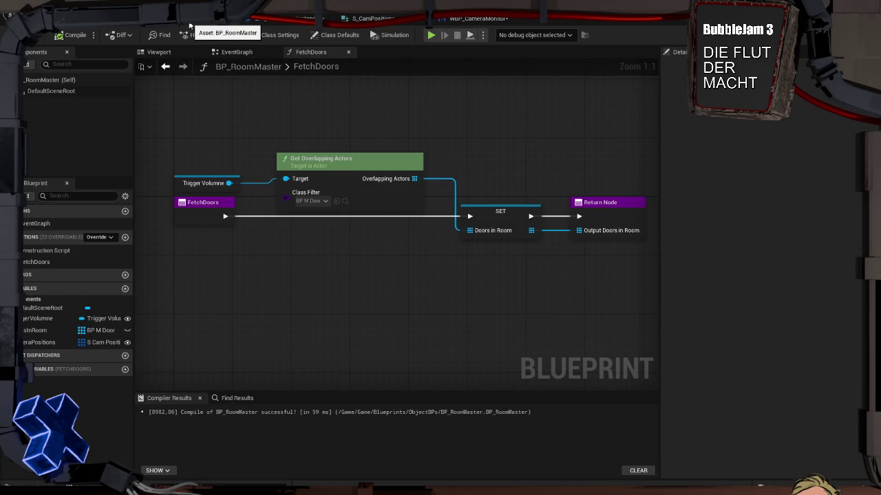
Return to BP_RoomMaster's FetchDoors graph and select the CameraPositions variable.
click(433, 21)
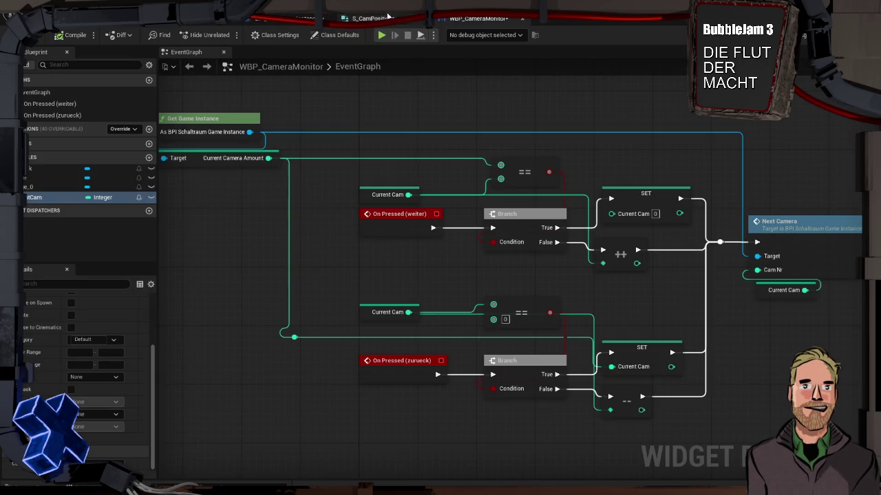
click(303, 19)
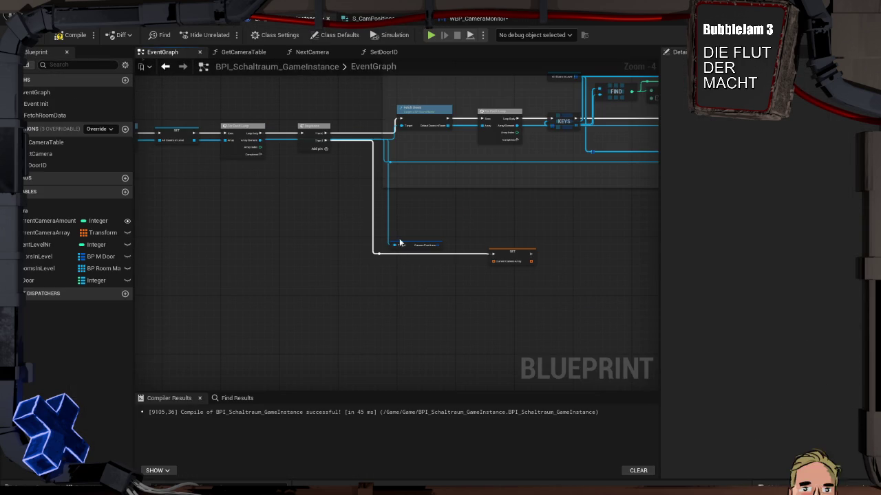
click(296, 18)
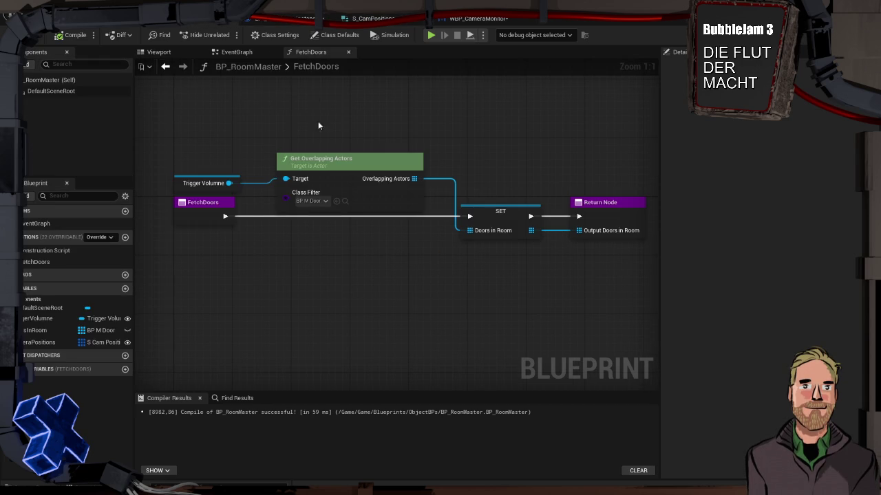
click(95, 343)
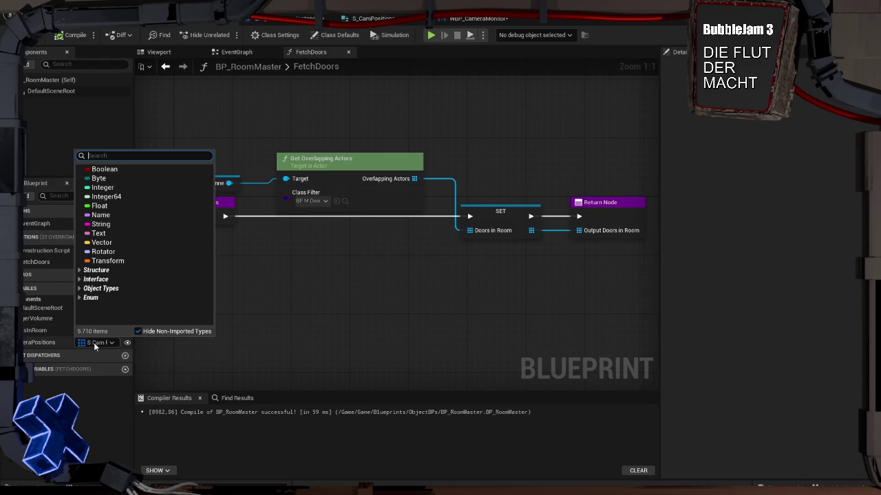
click(40, 344)
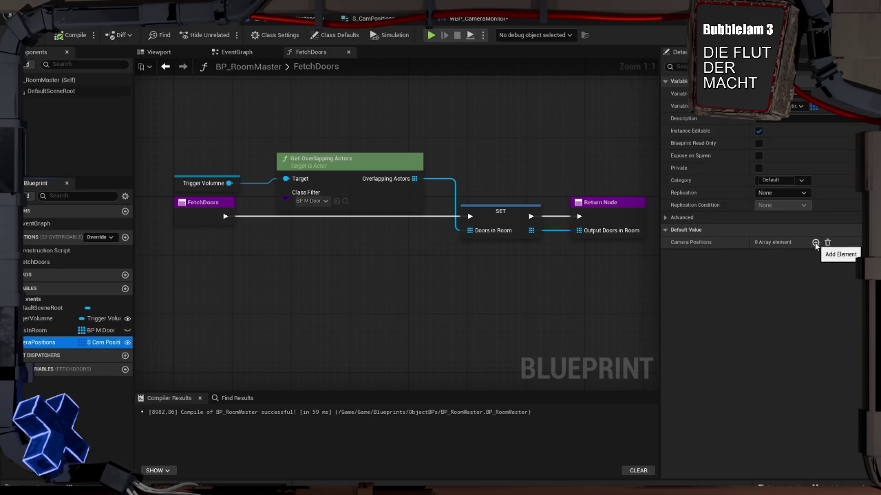
Change CameraPositions to a Transform array, compile, and go back to the level editor.
click(811, 107)
click(793, 108)
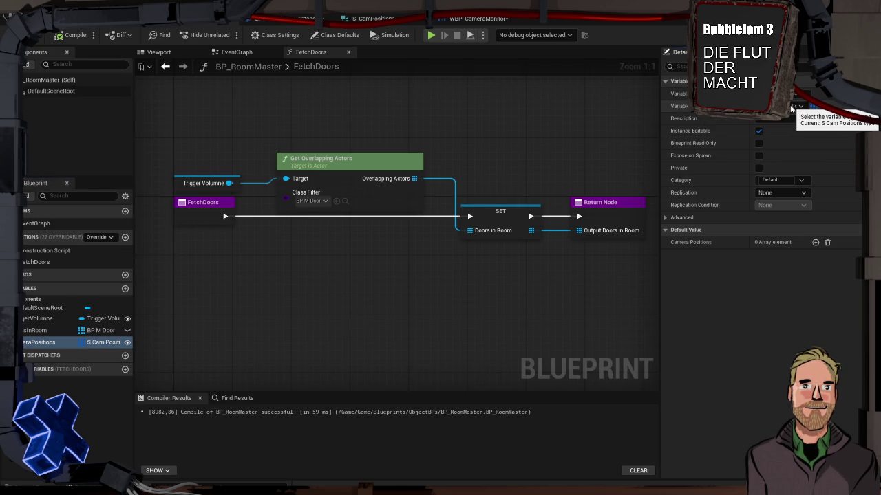
click(791, 108)
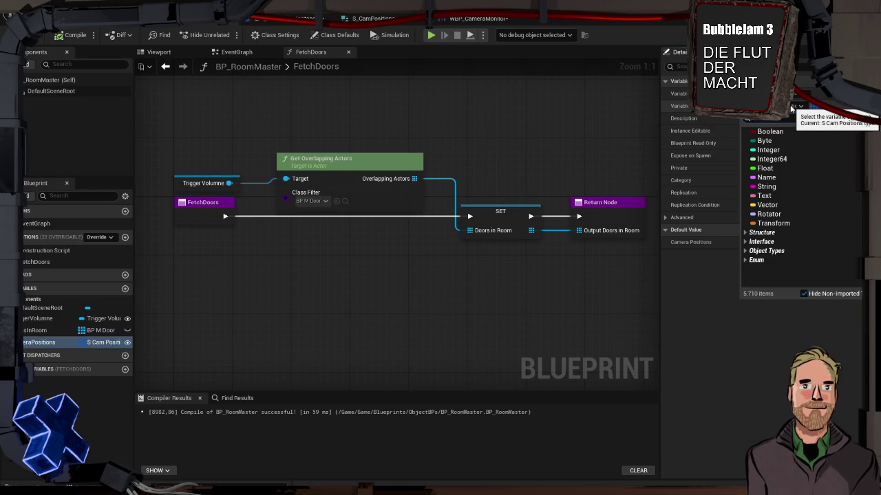
click(773, 223)
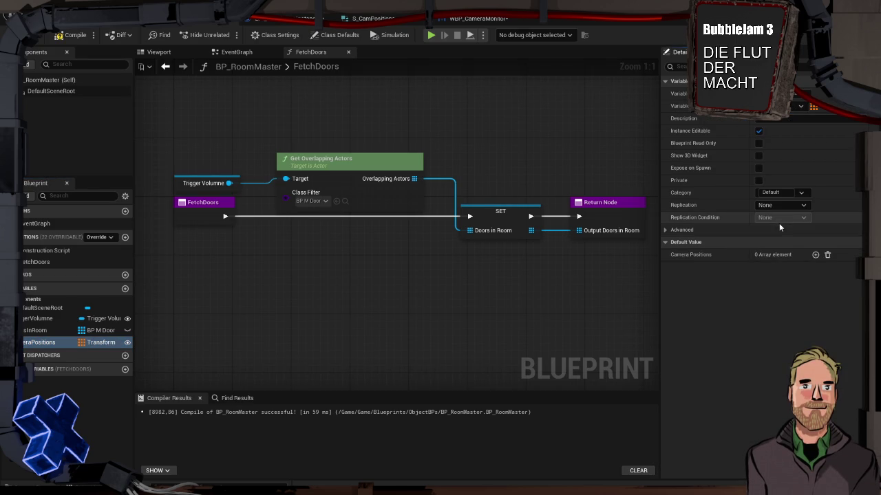
click(66, 36)
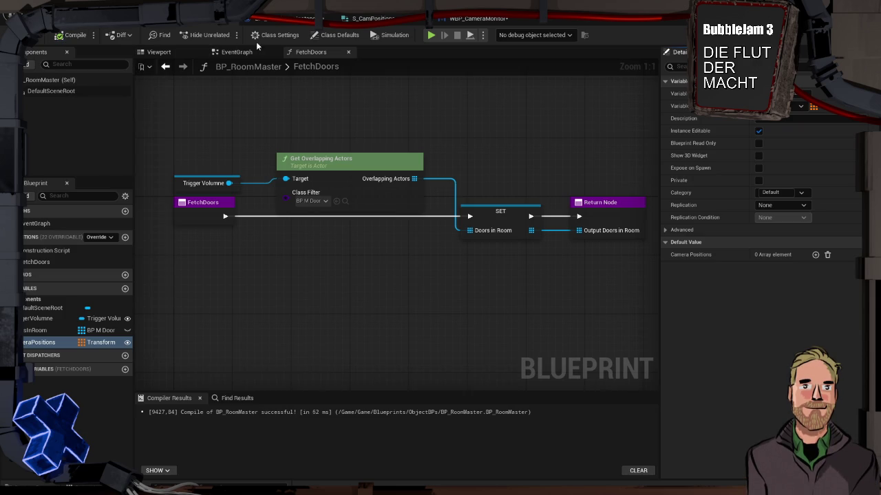
click(303, 18)
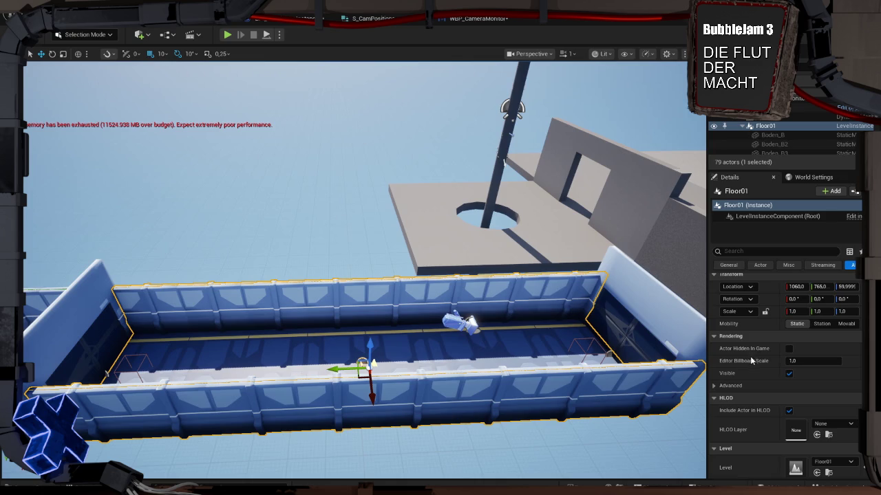
Edit the Floor01 level instance and expand BP_RoomMaster's Camera Positions entries.
scroll(764, 384, down, 3)
scroll(765, 384, up, 1)
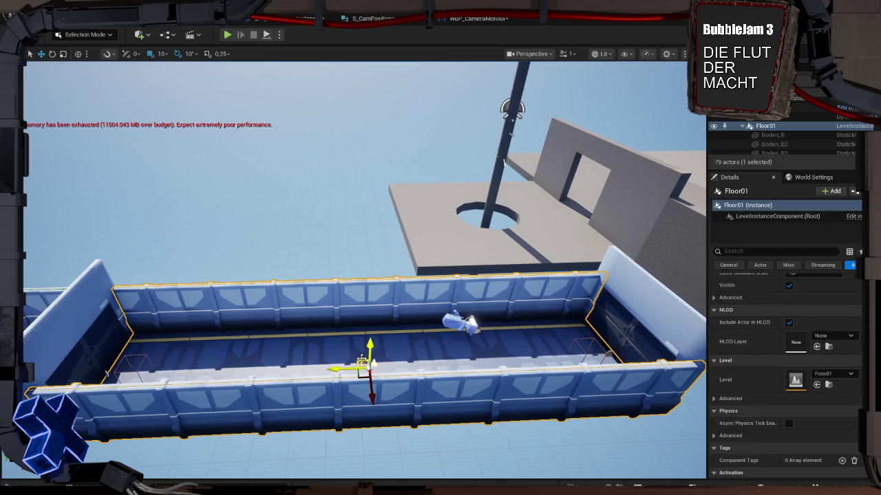
double_click(361, 359)
scroll(761, 347, up, 4)
click(714, 355)
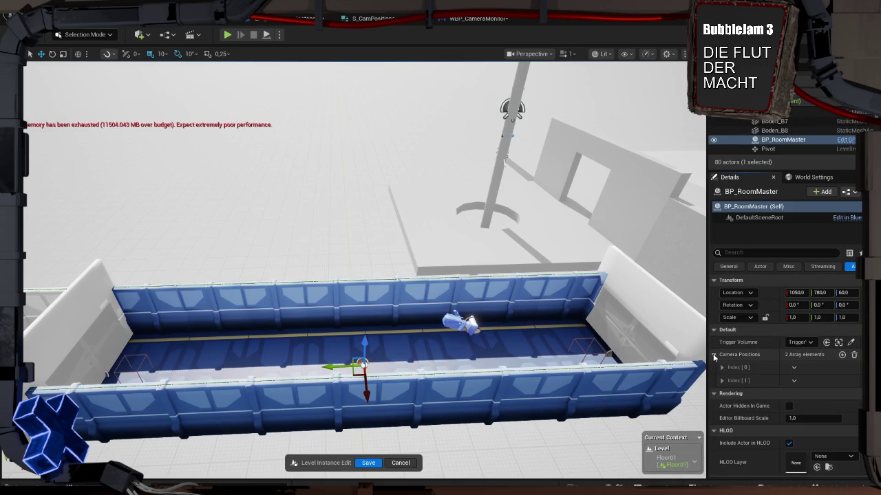
click(722, 367)
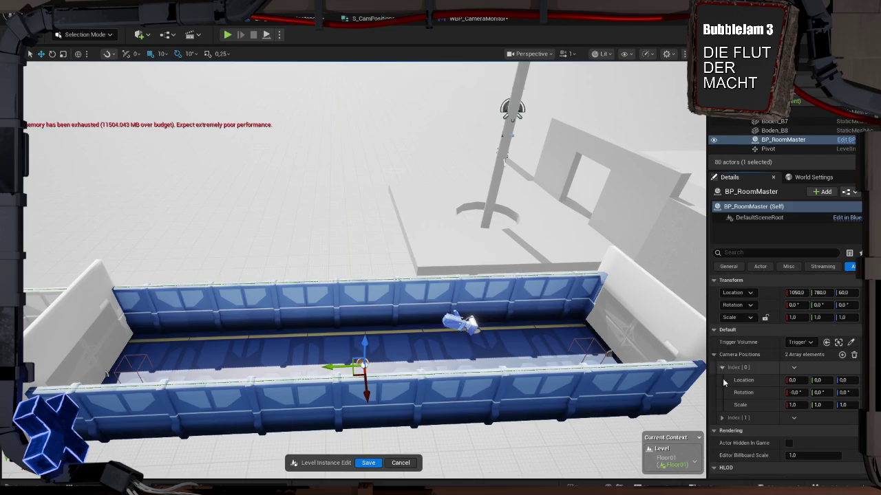
click(721, 417)
scroll(724, 406, down, 2)
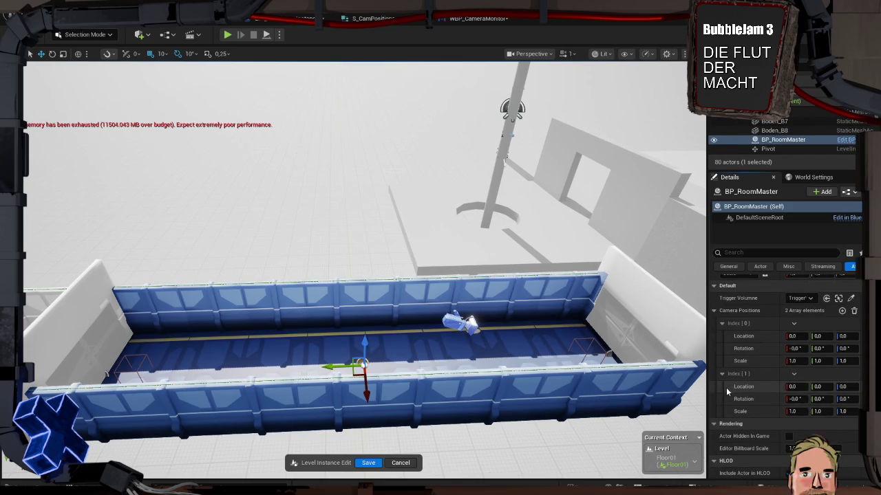
Paste the copied location into camera position 0, set its rotation to -90, and save.
right_click(757, 336)
click(783, 365)
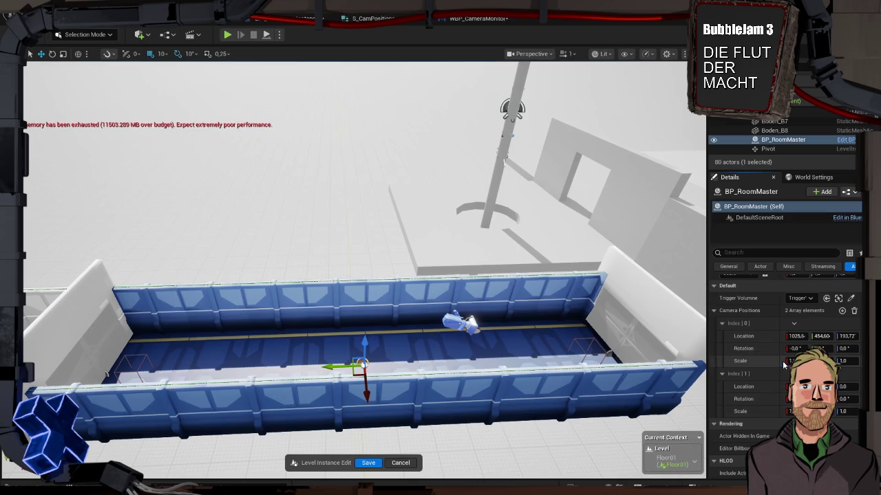
click(820, 348)
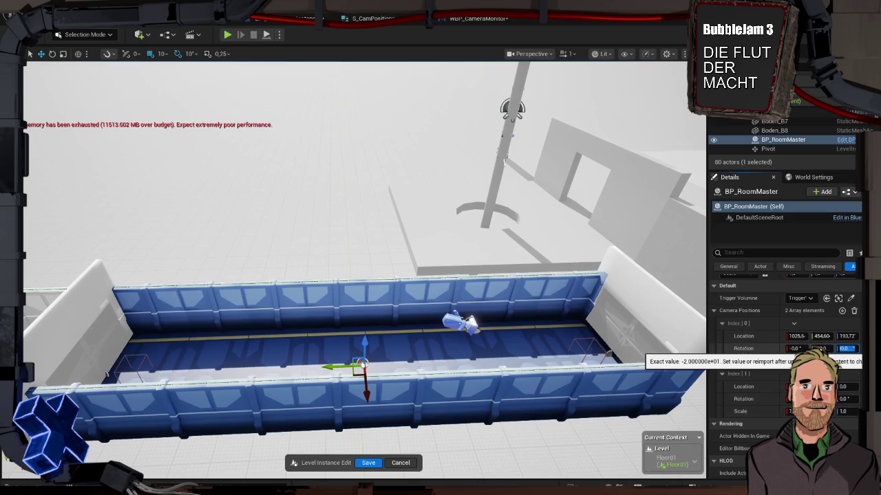
key(Return)
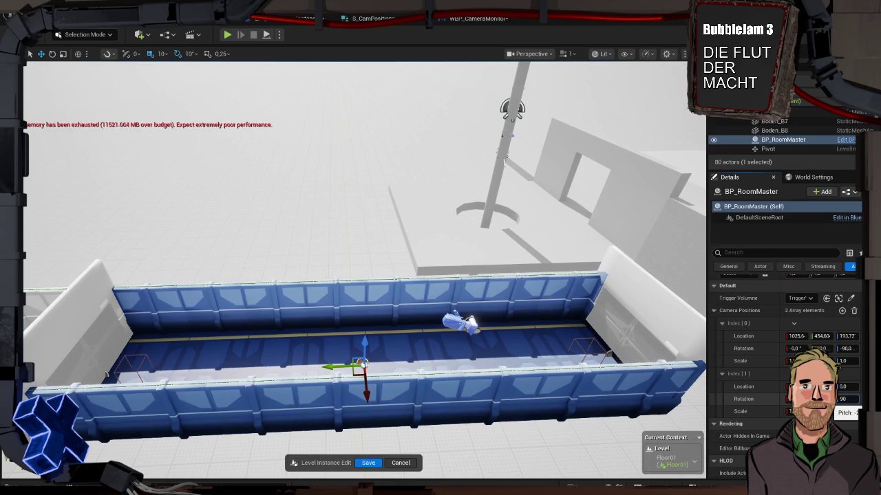
click(368, 463)
Turn BP_CV_Cam to about 90° yaw and slide it toward the corridor's opposite end.
click(467, 327)
key(e)
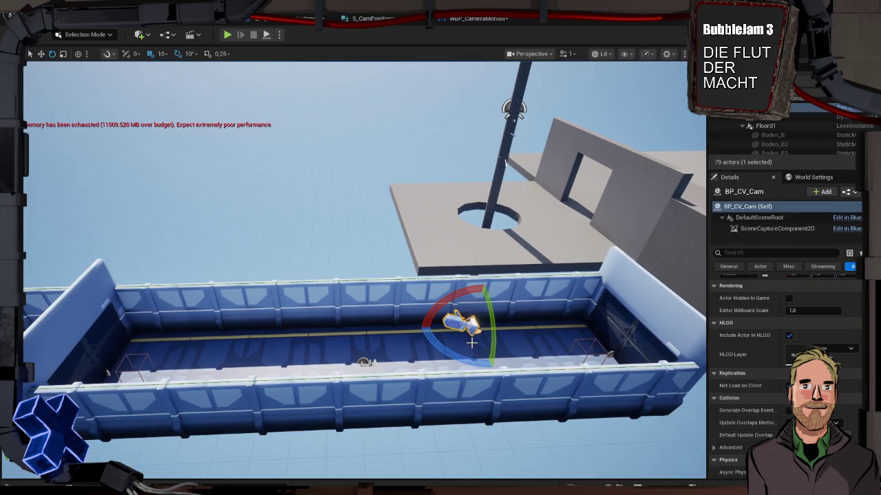
key(w)
key(e)
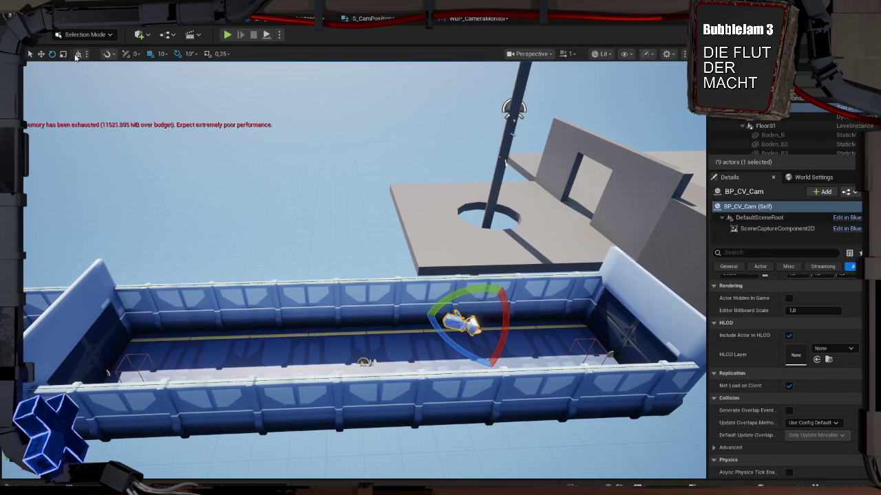
drag(473, 369, 493, 369)
key(w)
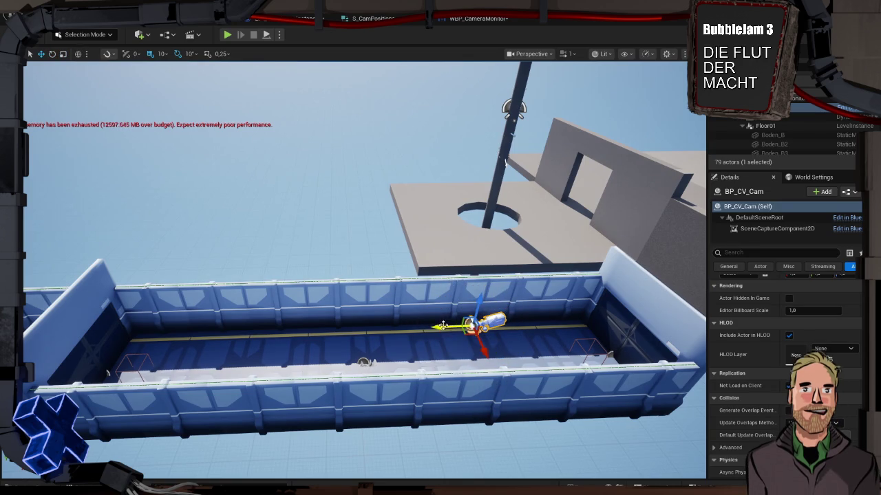
drag(454, 327, 258, 334)
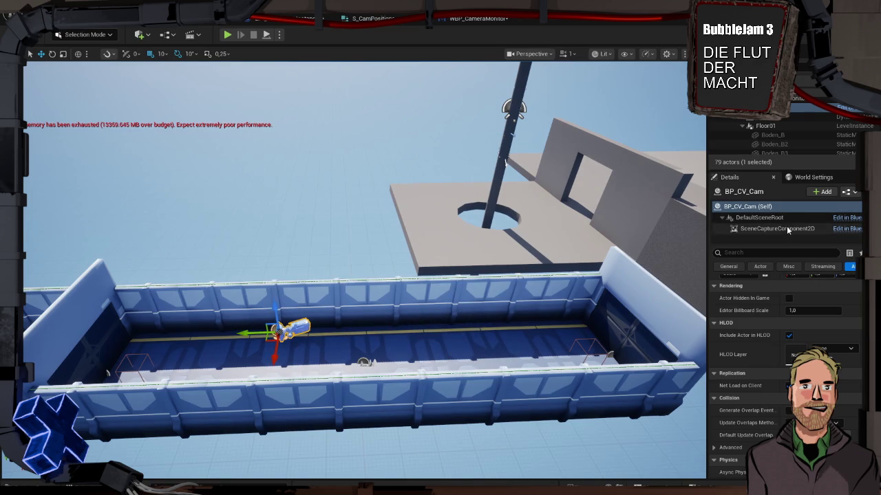
scroll(761, 296, up, 2)
Copy the camera's new location, paste it into Floor01's second camera position, and save.
right_click(773, 291)
click(800, 320)
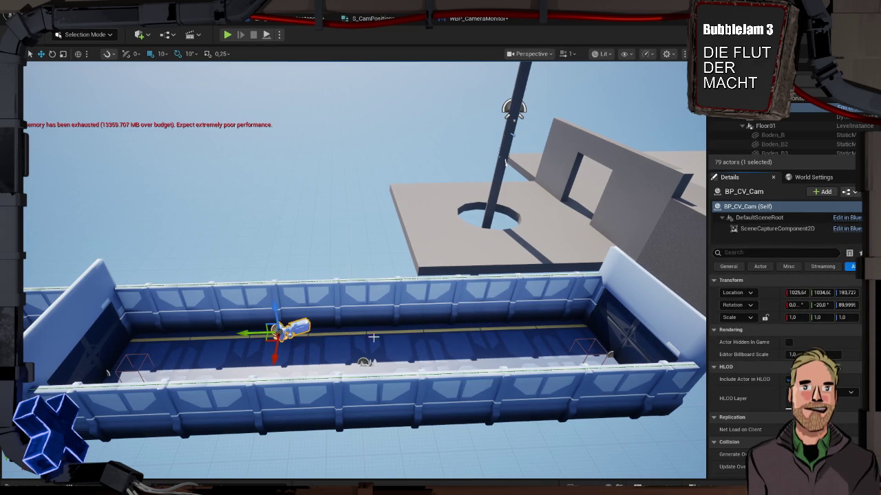
click(363, 360)
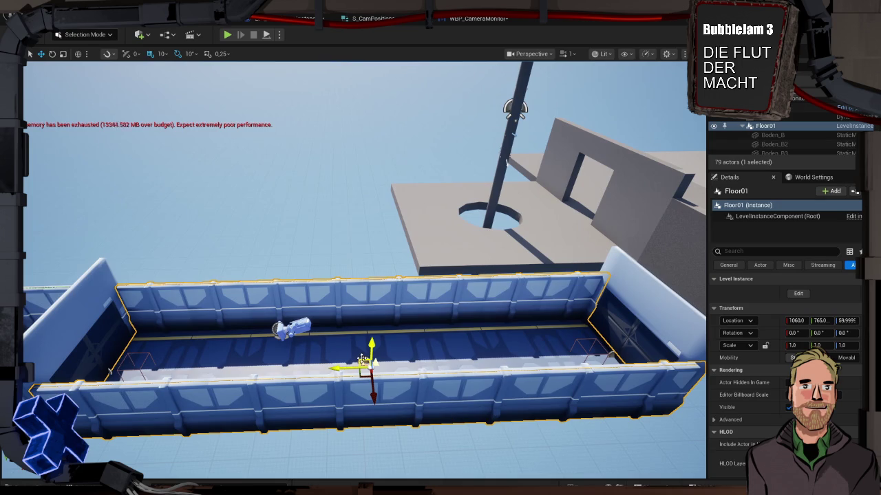
double_click(363, 360)
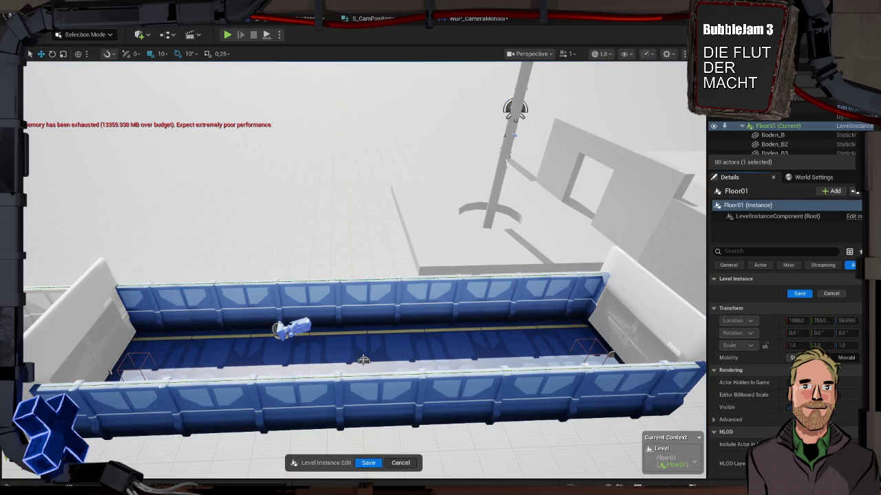
click(363, 360)
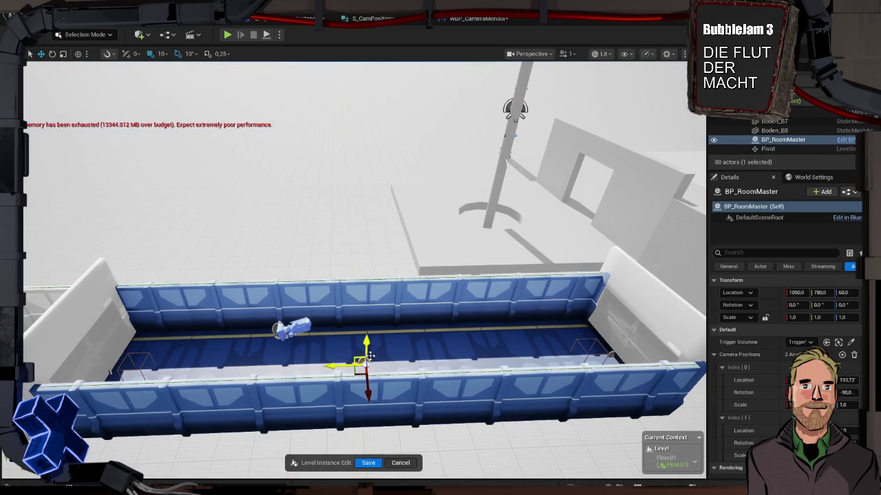
shift+click(771, 429)
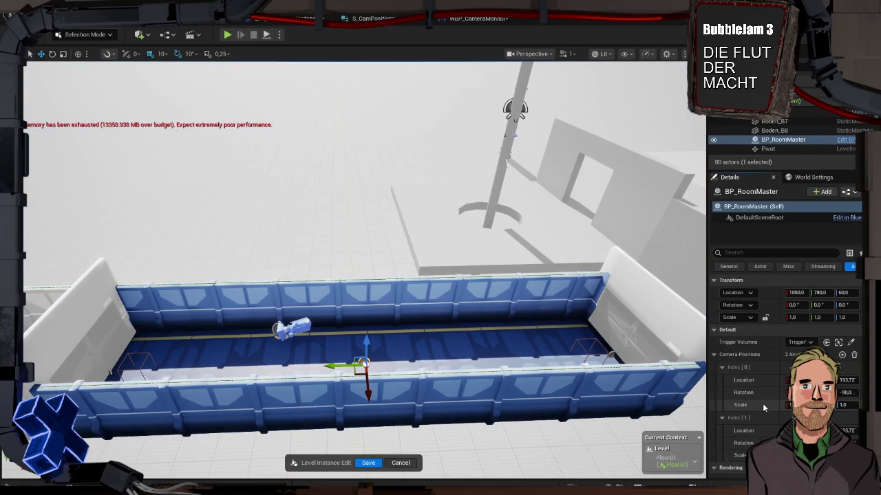
click(368, 463)
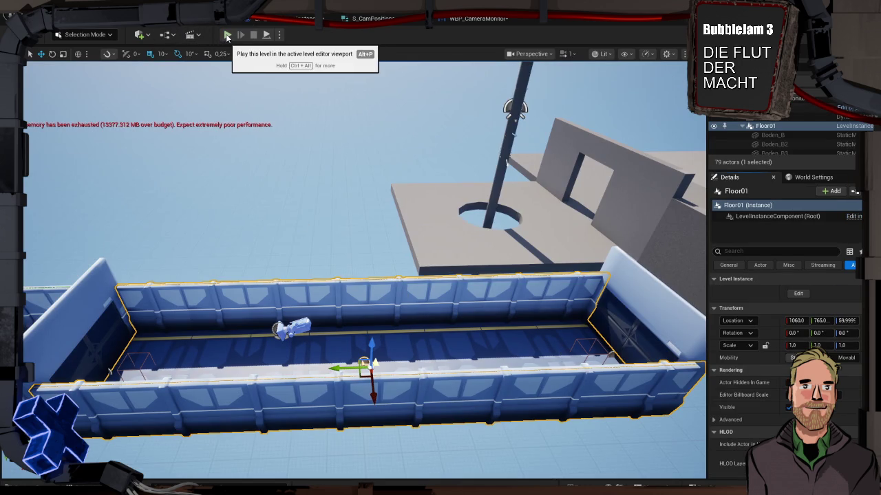
Follow the Play error to BPI_Schaltraum_GameInstance, reconnect Camera Positions to the SET node, and compile.
click(227, 35)
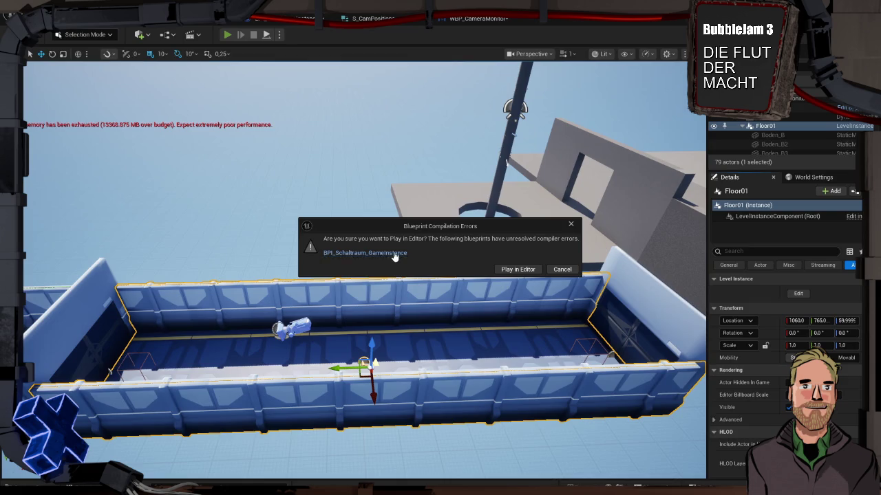
click(394, 254)
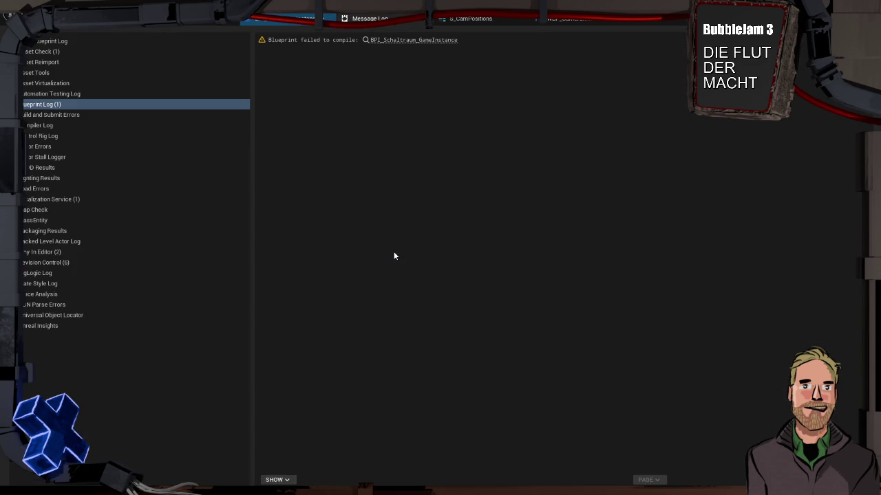
click(384, 40)
scroll(506, 254, up, 4)
mouse_move(393, 258)
mouse_down()
mouse_move(413, 271)
mouse_move(506, 293)
mouse_up()
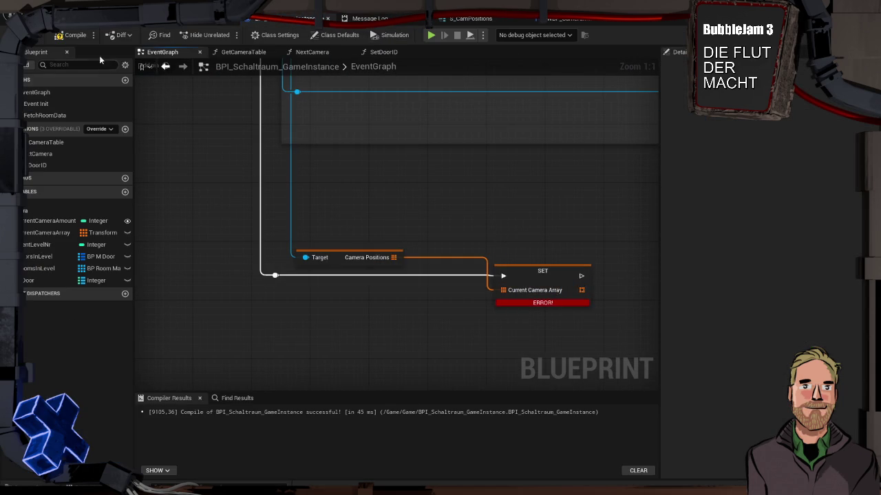
click(74, 36)
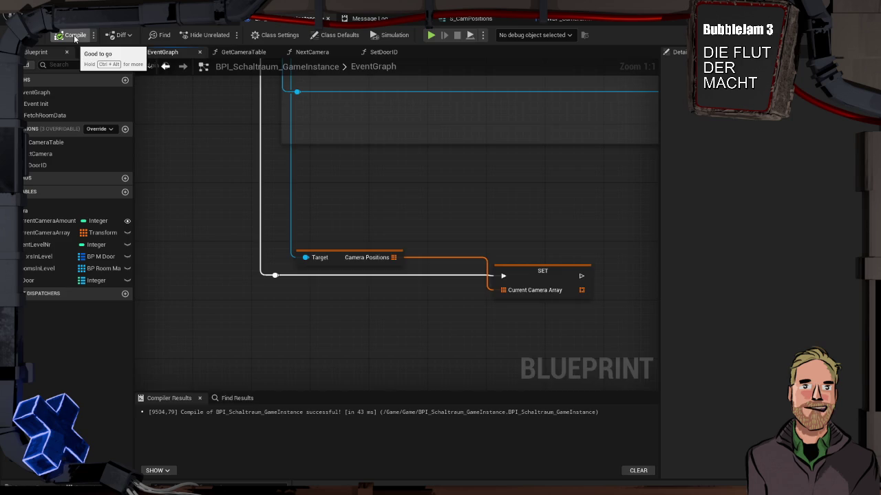
Play-test the level and cycle the monitor through the corridor camera feeds.
key(alt+p)
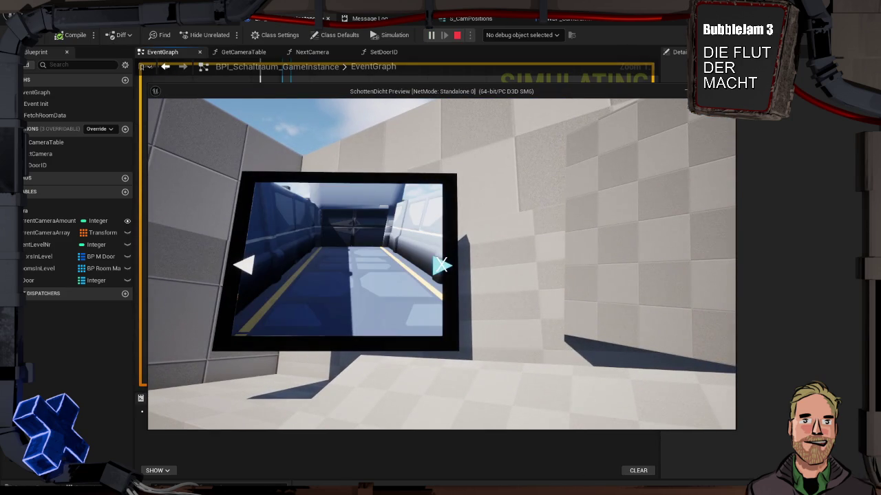
click(441, 265)
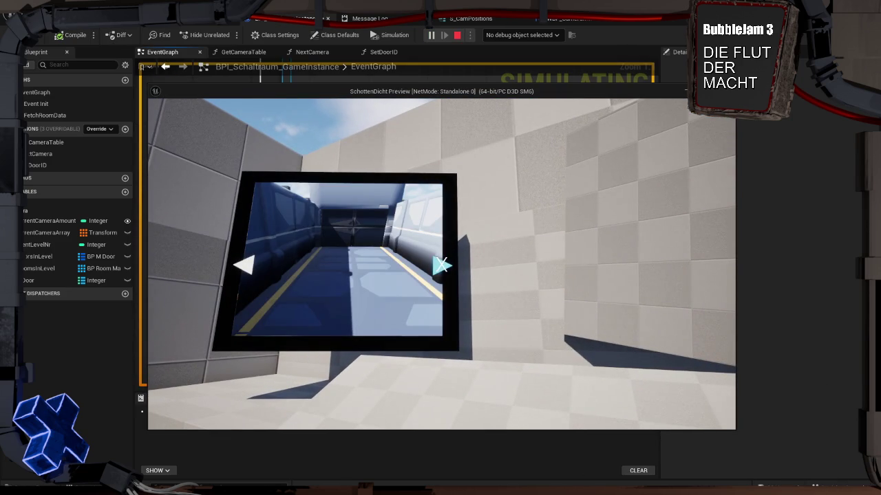
click(441, 265)
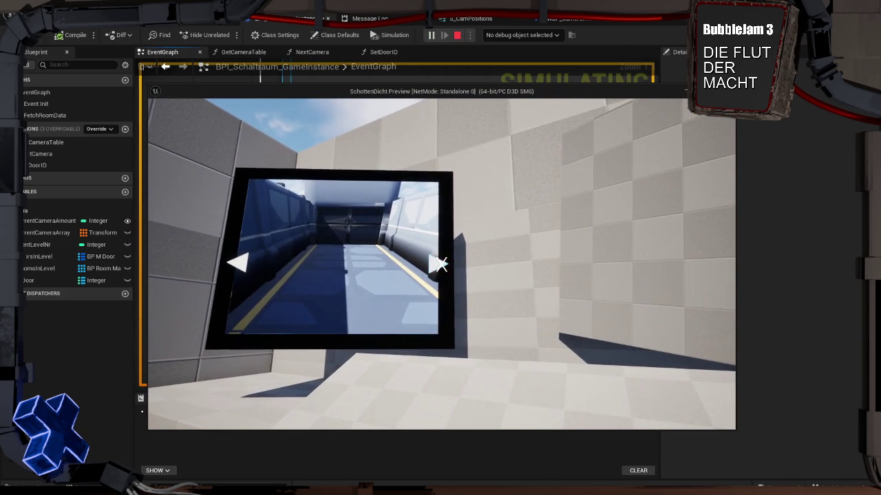
click(442, 264)
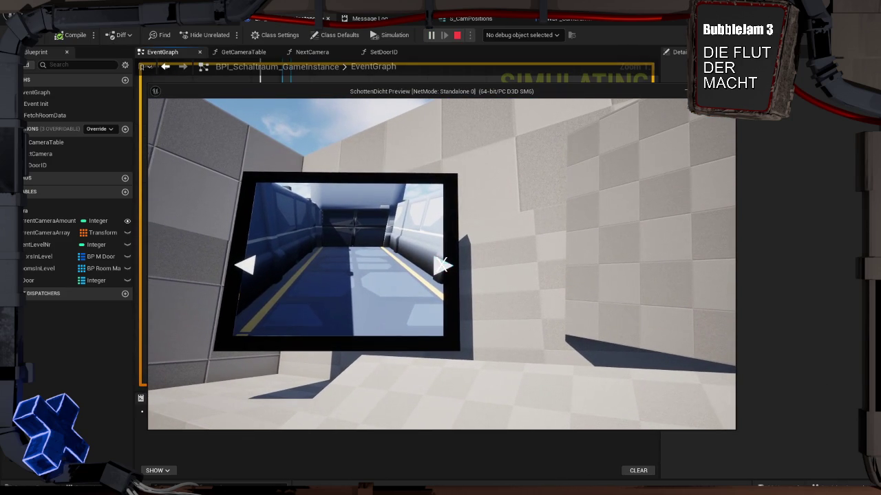
click(441, 265)
click(457, 35)
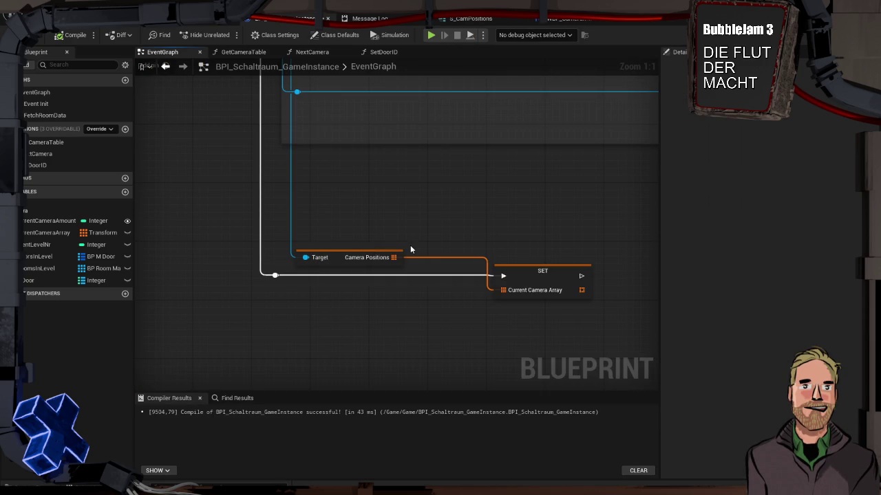
Create a Length node from Current Camera Array, removing an accidentally added Do N node.
scroll(332, 223, down, 4)
mouse_move(332, 223)
mouse_down()
mouse_move(483, 381)
mouse_move(379, 285)
mouse_move(438, 209)
mouse_move(413, 199)
mouse_up()
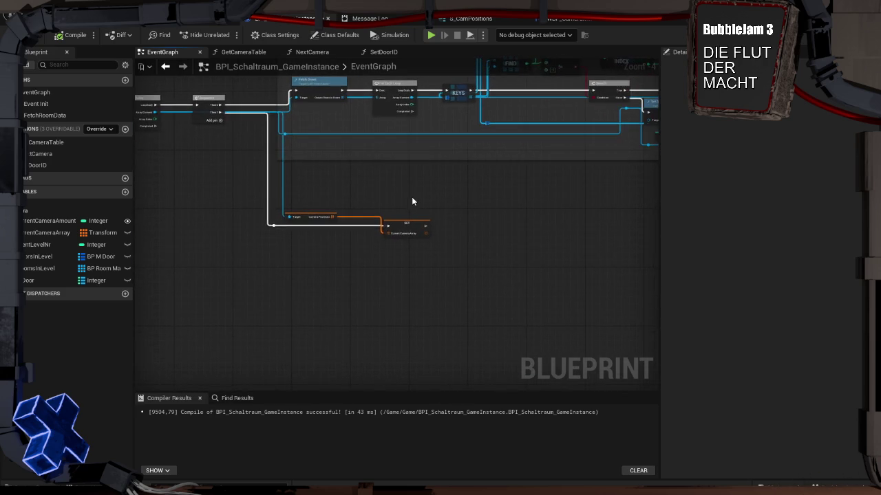
scroll(413, 200, up, 4)
drag(443, 268, 494, 272)
key(n)
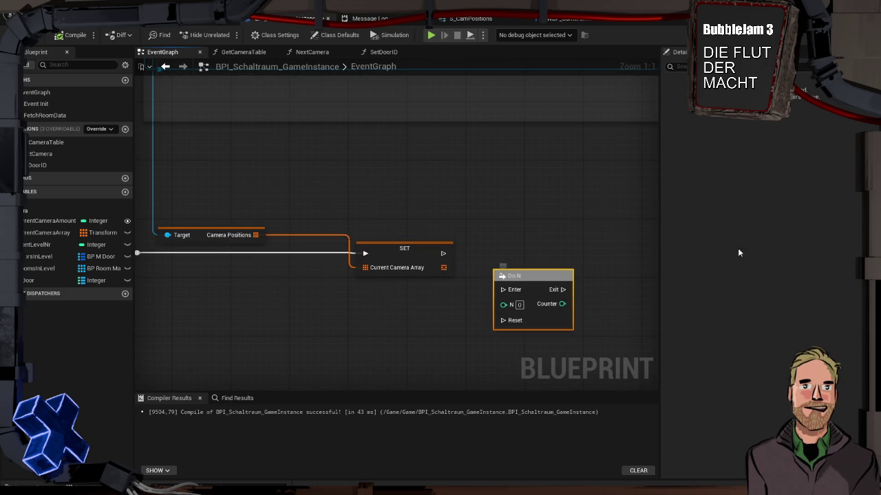
key(Delete)
drag(443, 268, 516, 295)
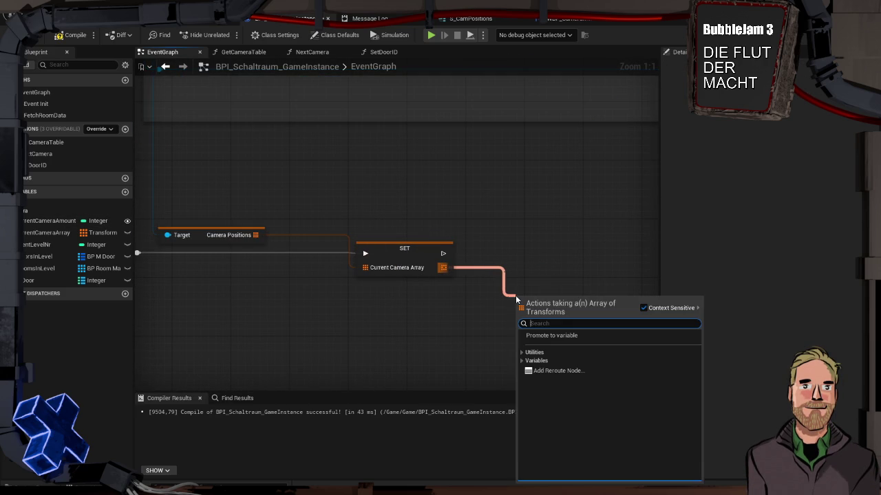
text(length)
key(Return)
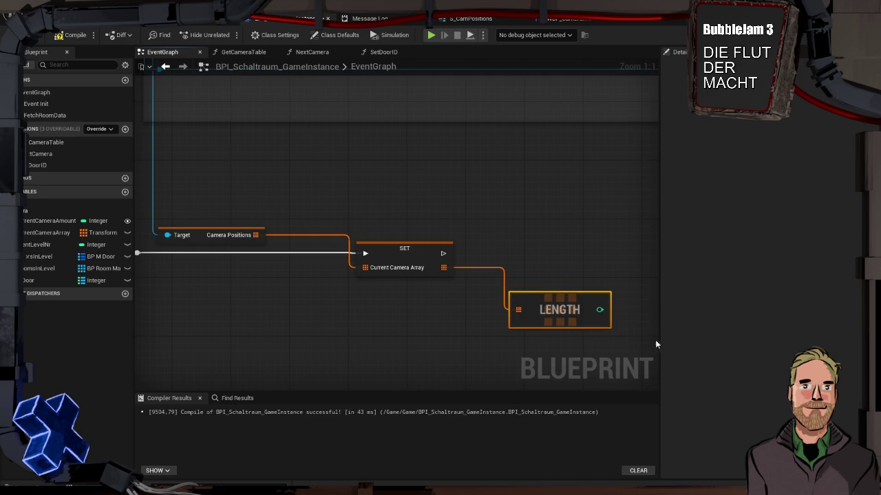
drag(559, 309, 523, 302)
Place a SET Current Camera Amount node after the array setter, then delete the array setter.
mouse_move(48, 220)
mouse_down()
mouse_move(564, 304)
mouse_move(608, 251)
mouse_up()
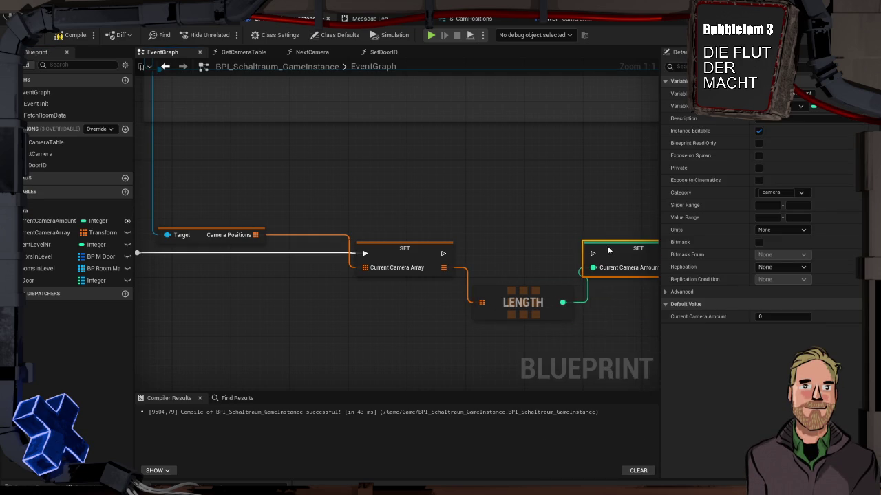
drag(443, 254, 592, 253)
scroll(523, 234, down, 4)
scroll(412, 240, up, 4)
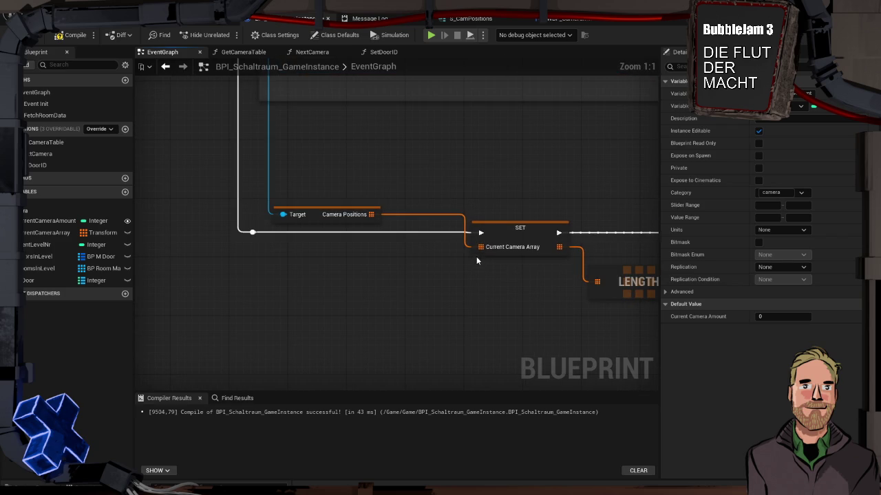
click(510, 222)
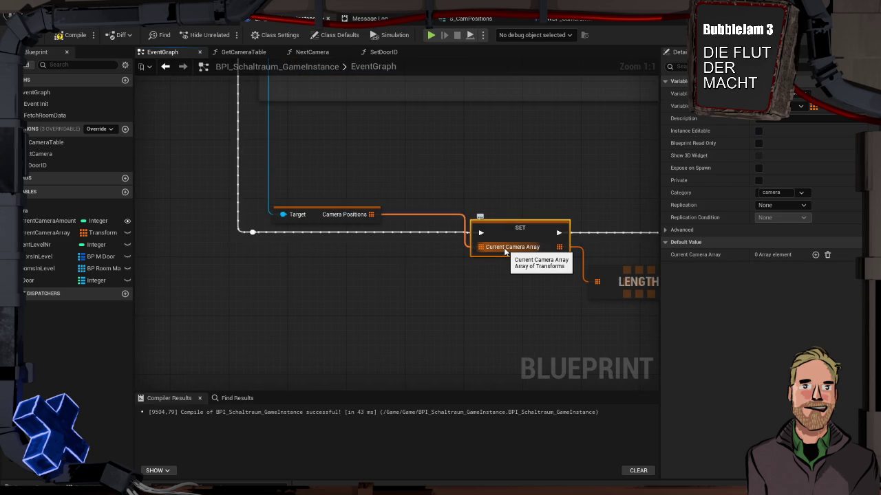
key(Delete)
Add a Current Camera Array getter feeding a new array Add node on the execution flow.
mouse_move(69, 231)
mouse_down()
mouse_move(303, 236)
mouse_move(300, 266)
mouse_move(454, 239)
mouse_up()
click(311, 274)
text(add)
key(Return)
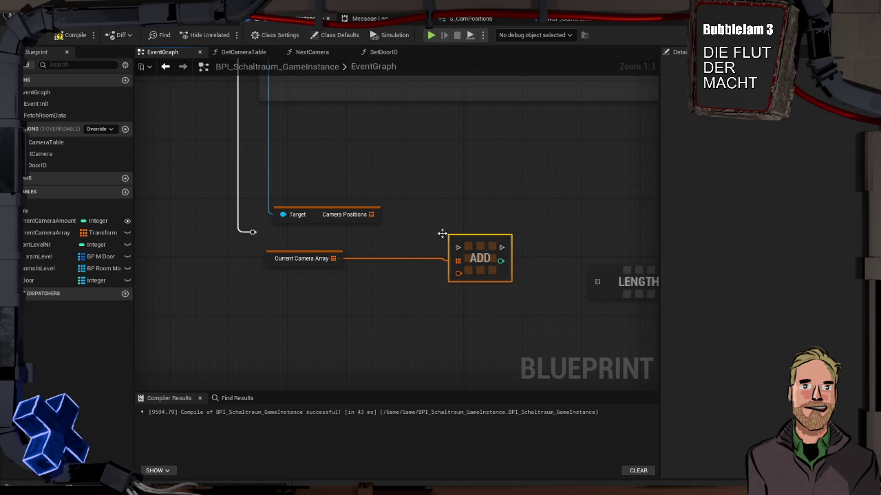
mouse_move(253, 232)
mouse_down()
mouse_move(458, 247)
mouse_move(463, 232)
mouse_up()
mouse_move(333, 259)
mouse_down()
mouse_move(596, 283)
mouse_move(436, 309)
mouse_up()
click(361, 297)
Feed the array into LENGTH, run the Current Camera Amount setter on loop Completed, and compile.
scroll(381, 290, down, 2)
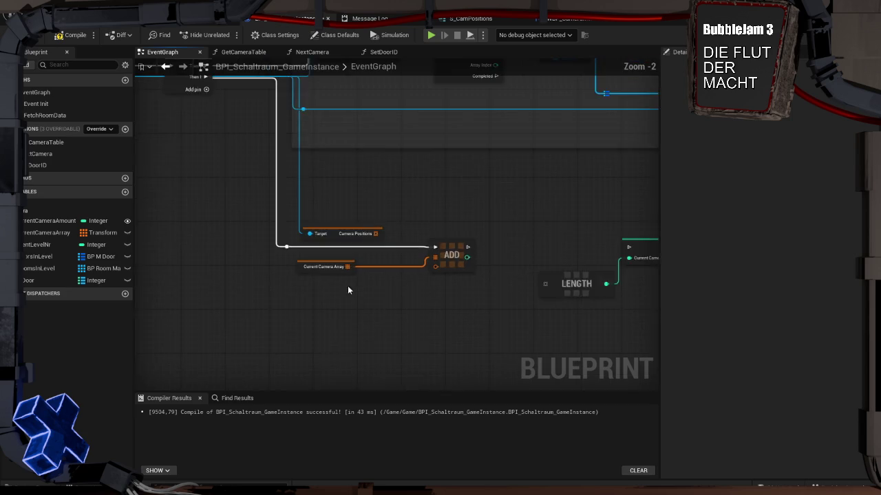
scroll(473, 227, down, 1)
mouse_move(528, 222)
mouse_down()
mouse_move(593, 290)
mouse_move(283, 345)
mouse_move(340, 328)
mouse_move(364, 338)
mouse_up()
mouse_move(342, 268)
mouse_down()
mouse_move(324, 314)
mouse_move(337, 341)
mouse_up()
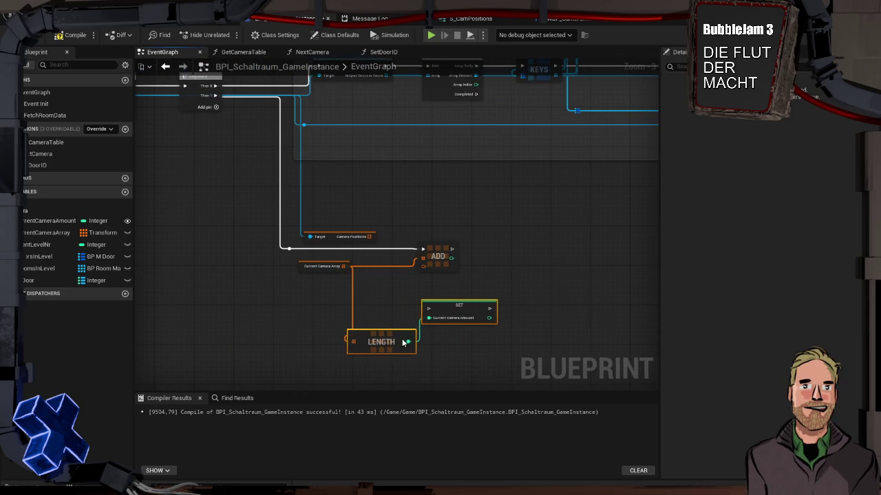
mouse_move(179, 148)
mouse_down()
mouse_move(373, 157)
mouse_move(355, 134)
mouse_move(445, 307)
mouse_move(446, 341)
mouse_move(443, 331)
mouse_move(516, 334)
mouse_move(421, 335)
mouse_up()
drag(258, 319, 430, 315)
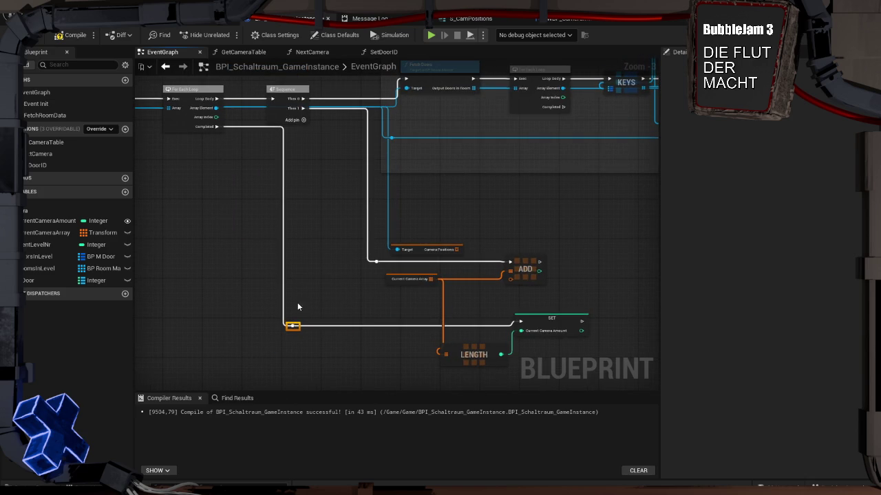
click(72, 34)
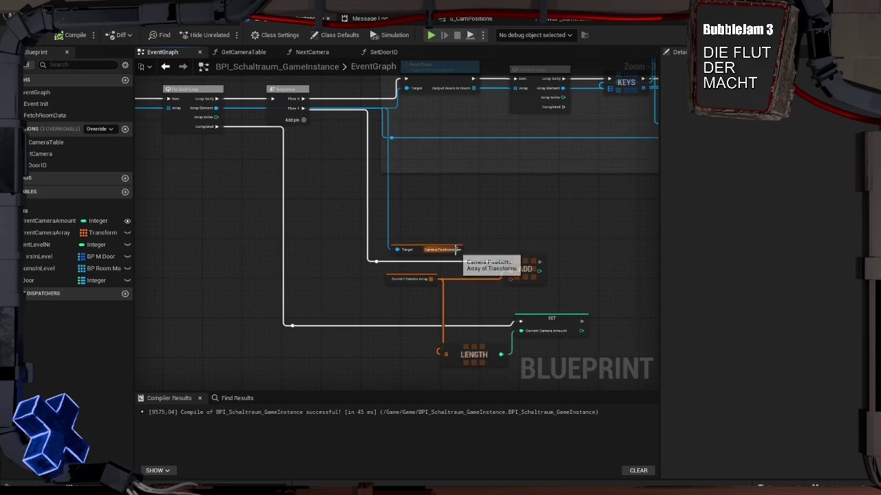
Replace the ADD node with an Append Array node pulled from Current Camera Array.
click(524, 270)
key(Delete)
drag(431, 279, 530, 262)
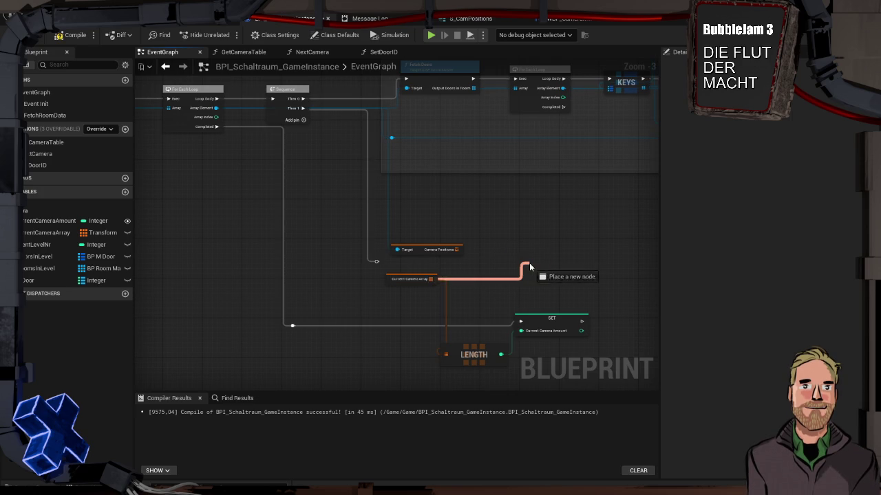
text(append)
key(Return)
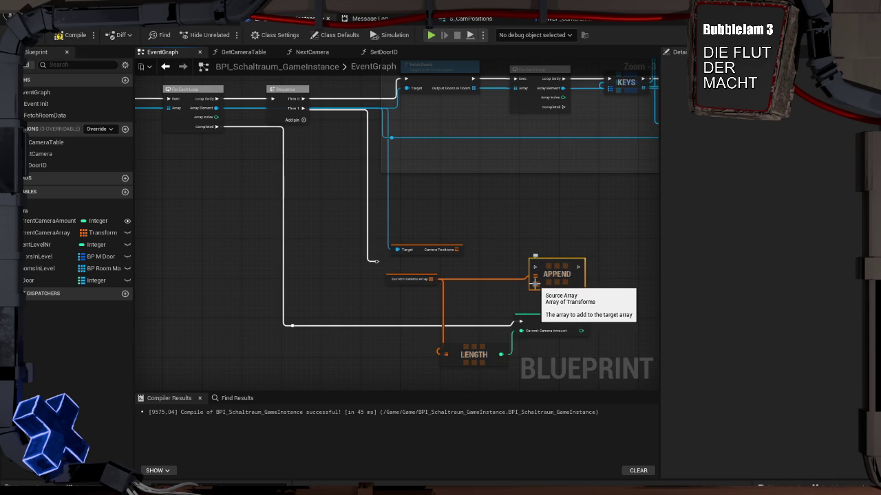
alt+click(535, 283)
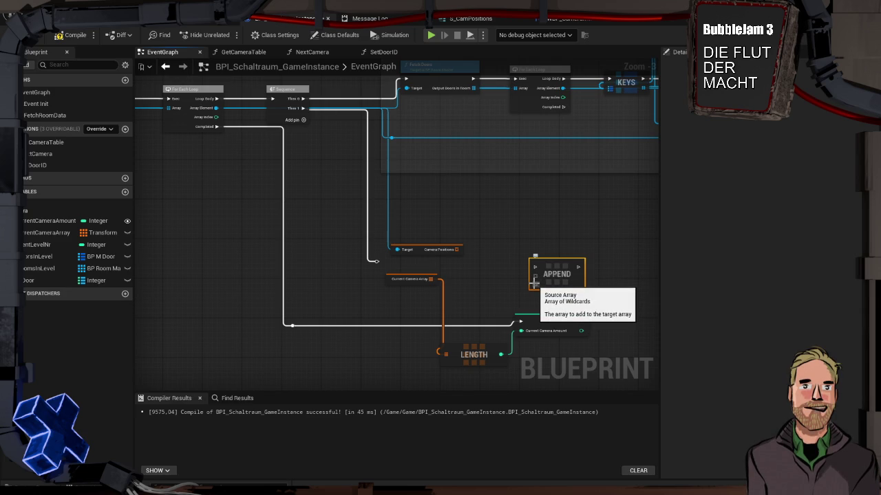
Wire Current Camera Array, Camera Positions and the Sequence exec into APPEND, then compile.
mouse_move(431, 279)
mouse_down()
mouse_move(544, 281)
mouse_move(535, 278)
mouse_up()
mouse_move(458, 250)
mouse_down()
mouse_move(533, 282)
mouse_move(535, 275)
mouse_up()
drag(390, 270, 536, 267)
click(71, 35)
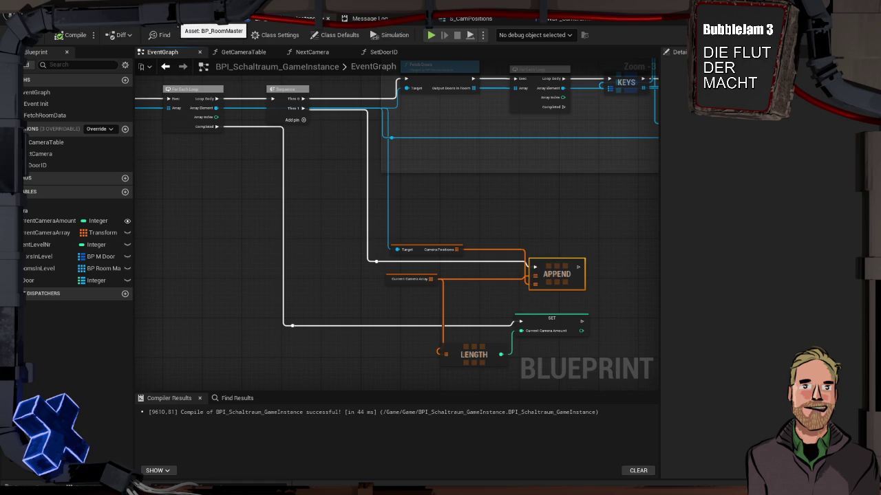
Move BP_CV_Cam along the corridor into the Floor2 section and copy its location values.
click(190, 19)
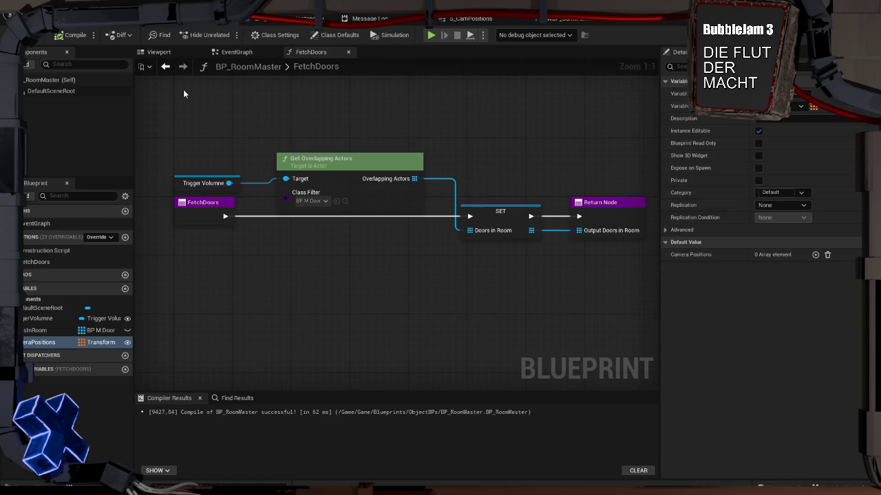
click(117, 19)
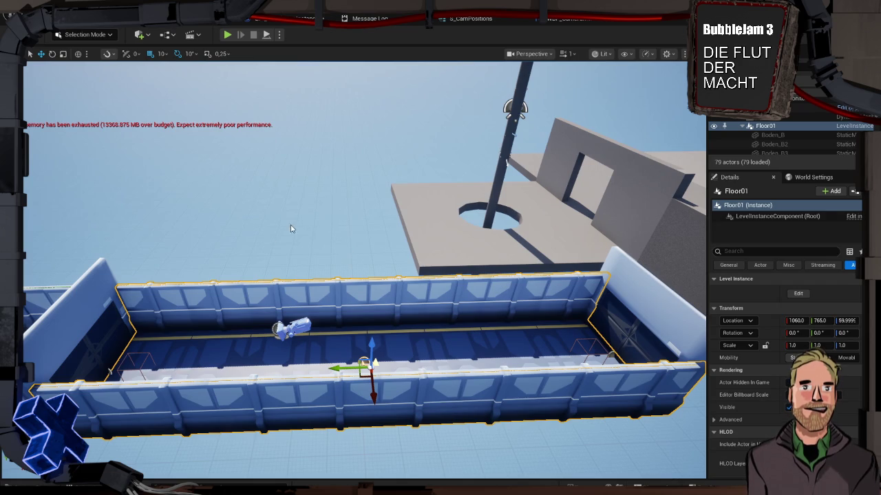
click(304, 327)
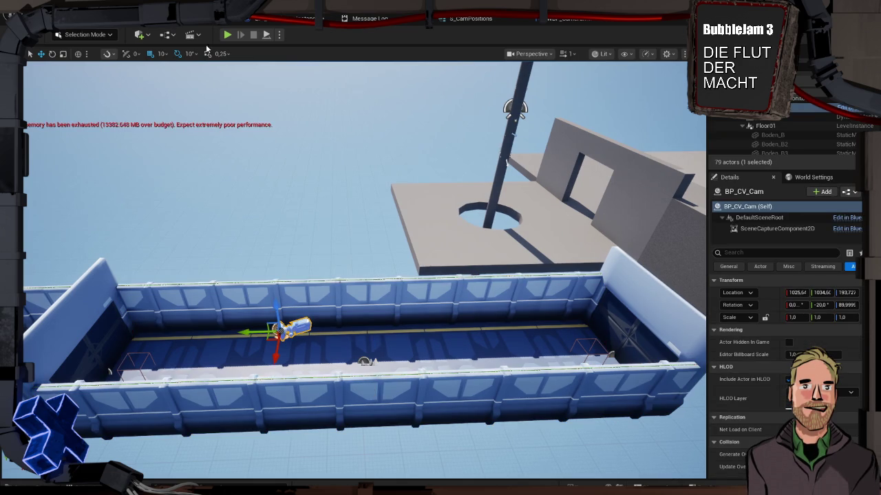
key(f)
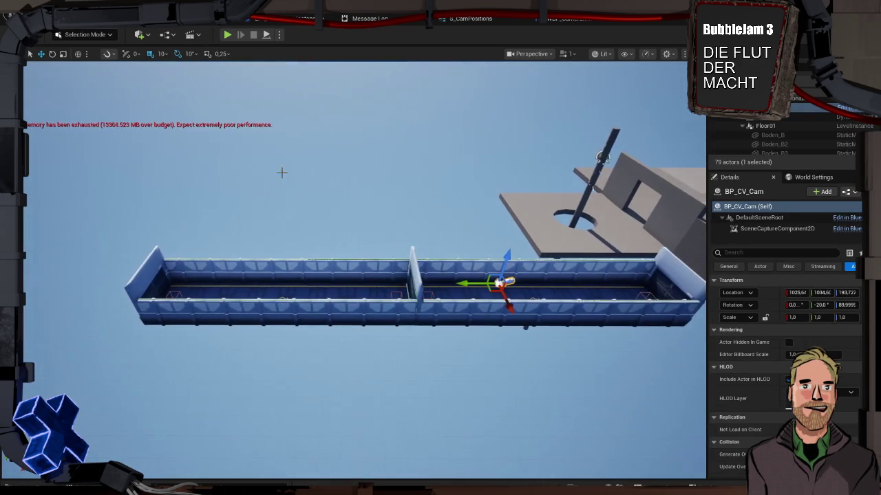
drag(459, 282, 183, 282)
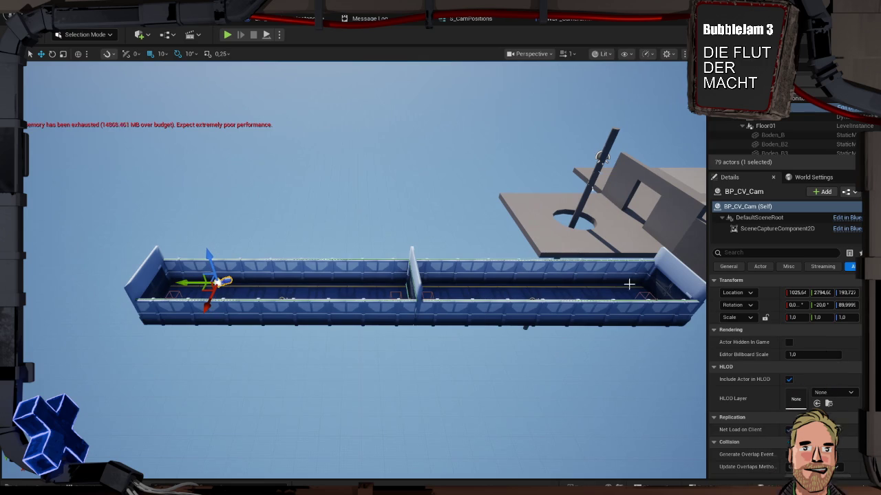
click(743, 304)
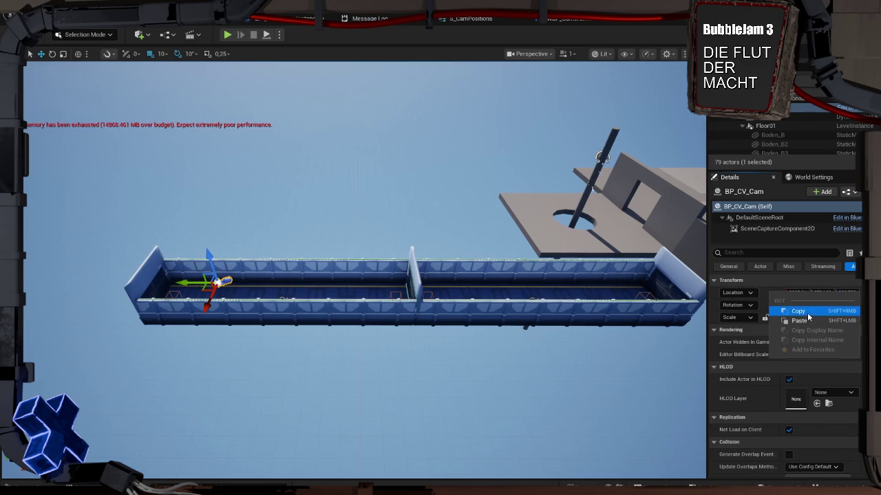
click(791, 309)
Frame Floor2, enter level-instance editing on it and select its BP_RoomMaster.
click(283, 299)
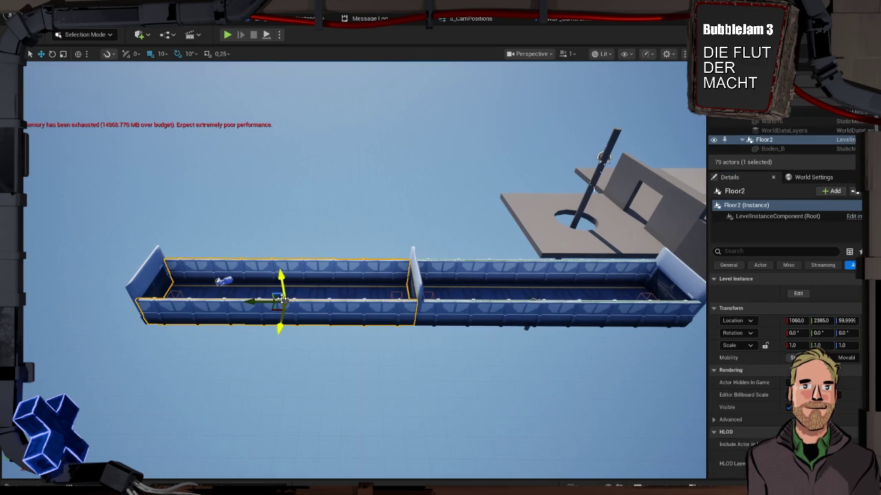
key(f)
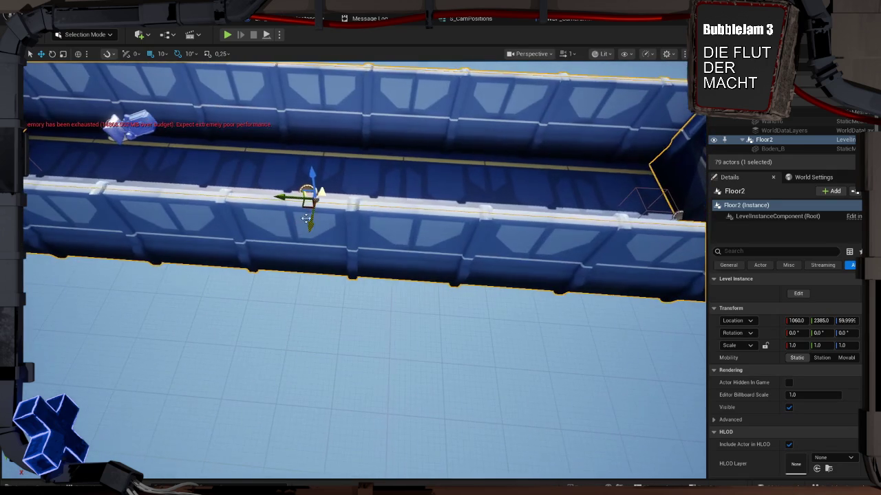
right_click(307, 183)
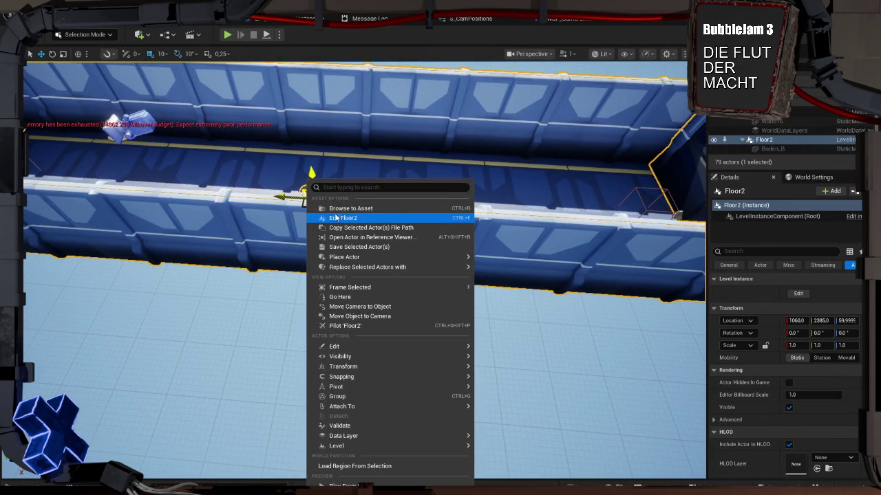
click(291, 192)
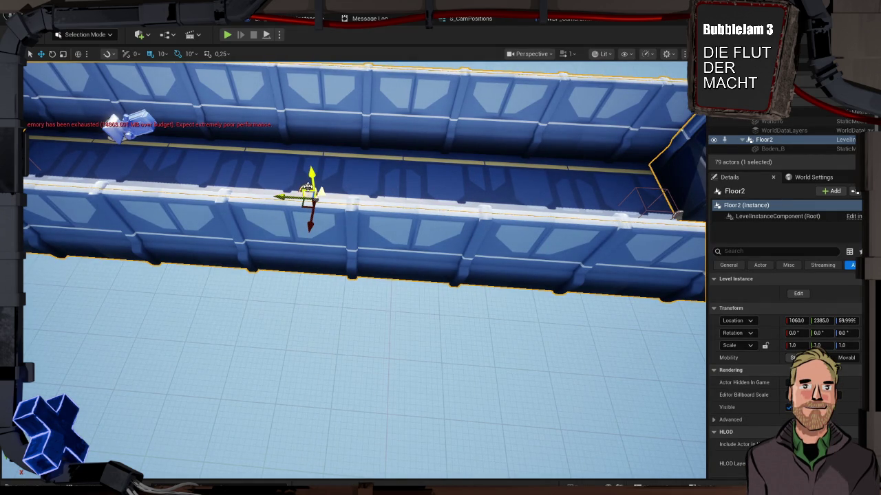
click(798, 293)
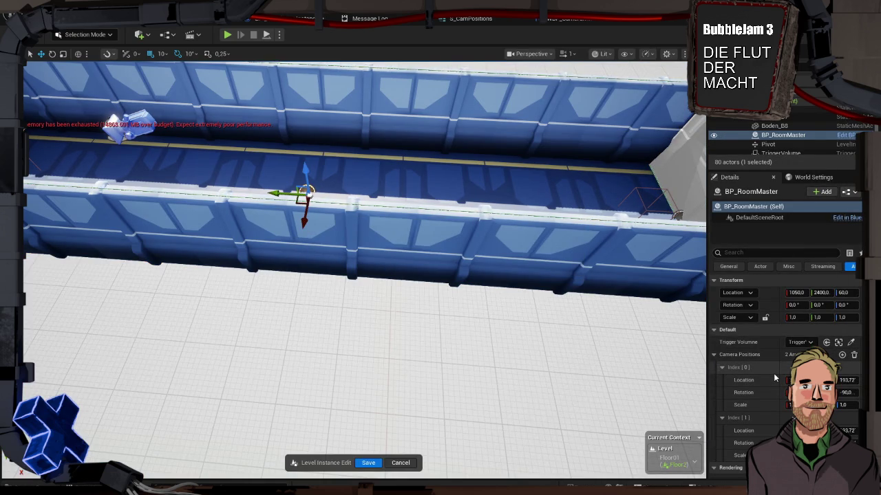
Scroll BP_RoomMaster's Details down to the Camera Positions array, then dismiss the GPU crash error.
scroll(773, 373, down, 1)
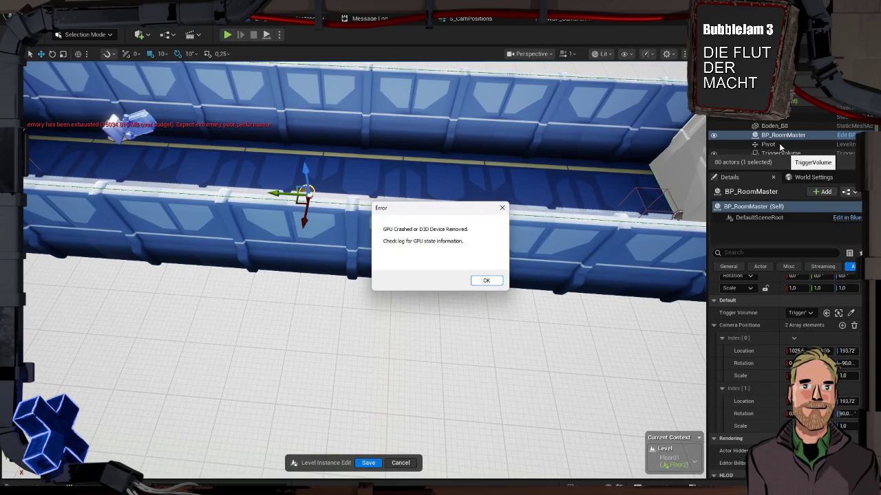
click(484, 281)
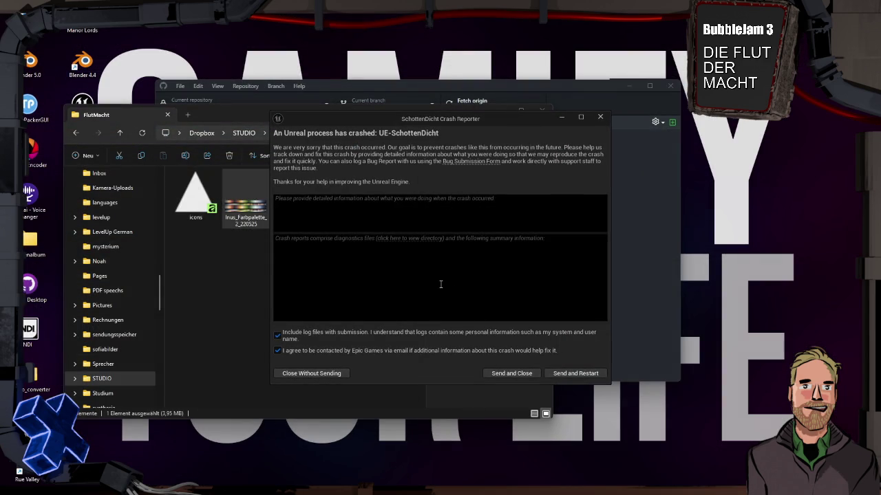
Send the crash report, restart the editor and bring the Restore Packages prompt forward.
click(564, 374)
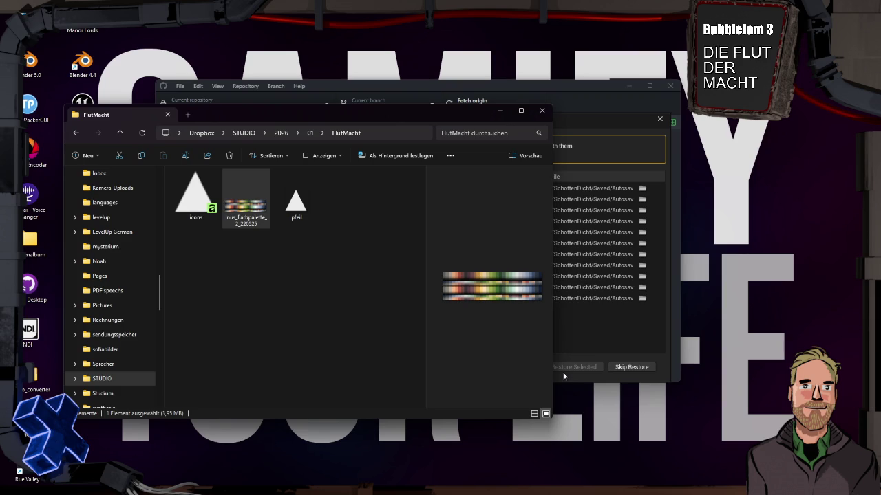
click(562, 116)
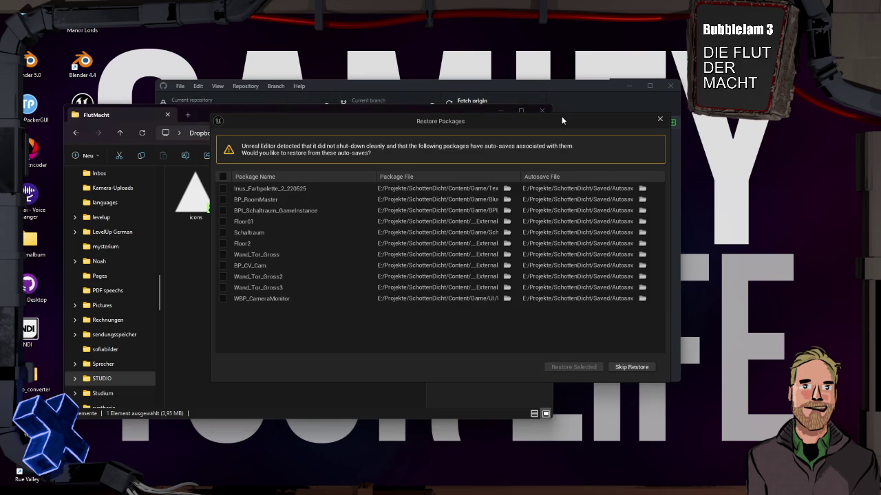
Restore all 11 autosaved packages, accept the revision-control warning and close the FlutMacht folder window.
click(223, 177)
click(574, 368)
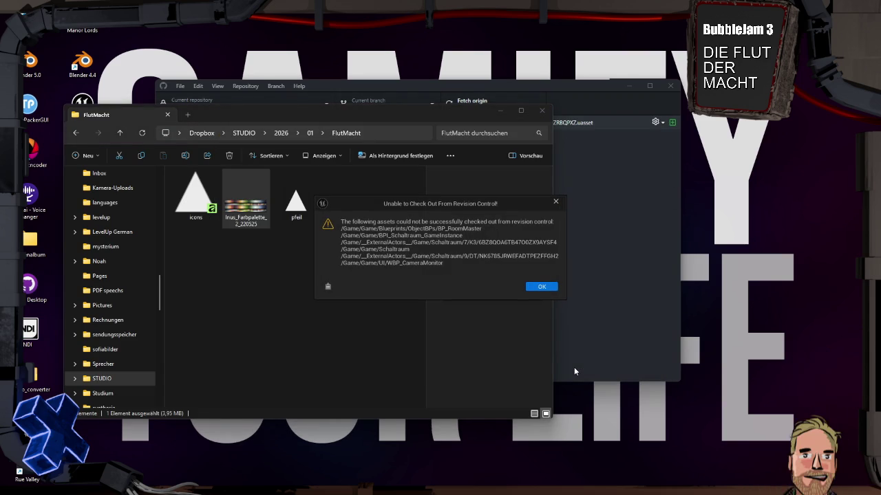
click(540, 289)
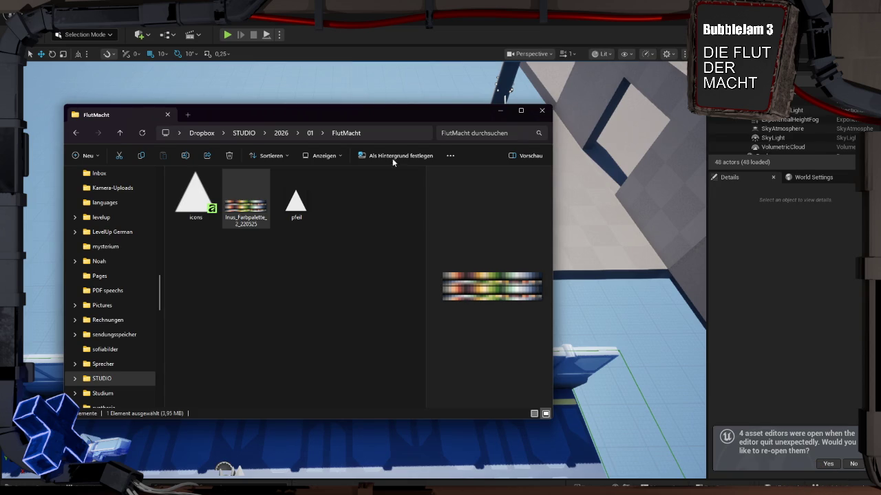
click(545, 111)
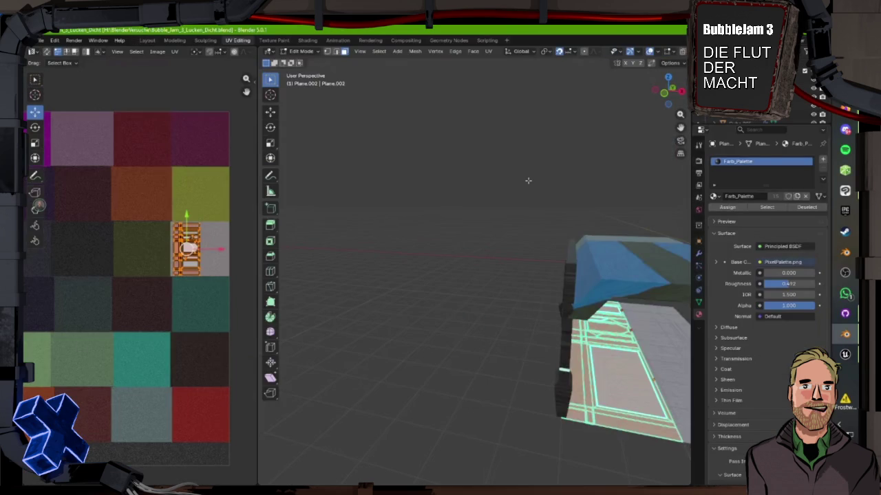
Frame the floor trim faces and slide their UV island across palette colours onto the light grey square.
key(KP_Decimal)
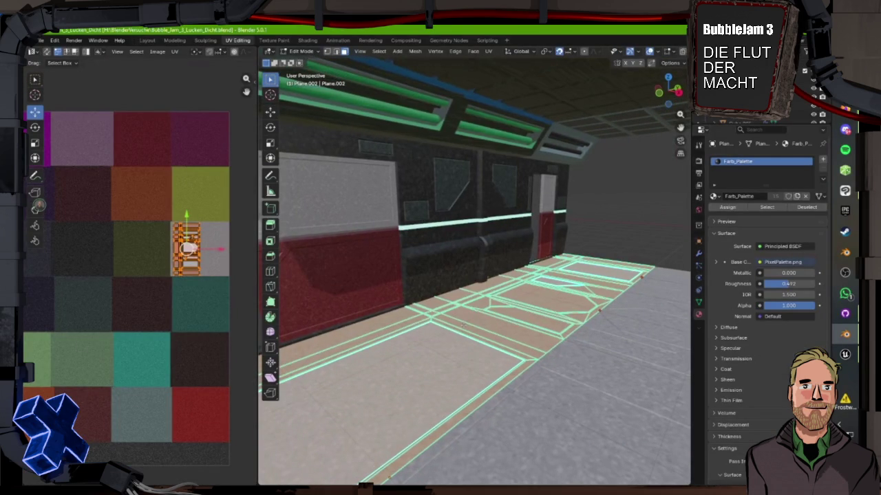
drag(463, 323, 478, 379)
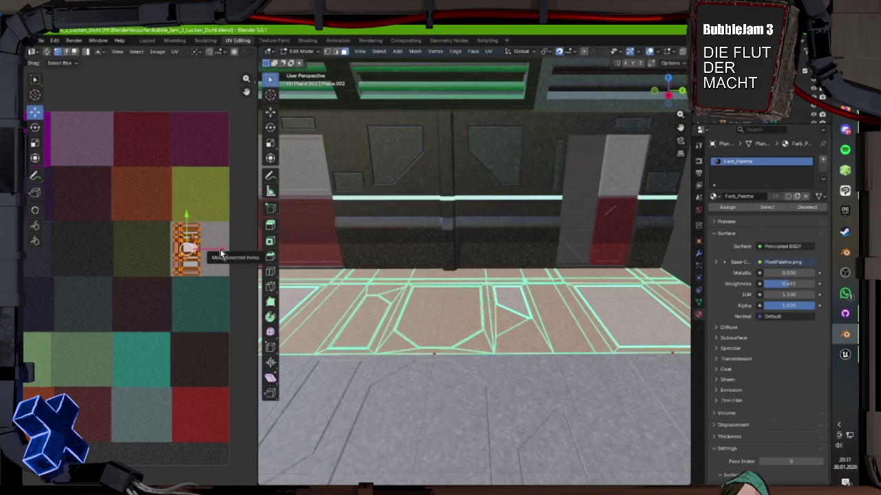
key(g)
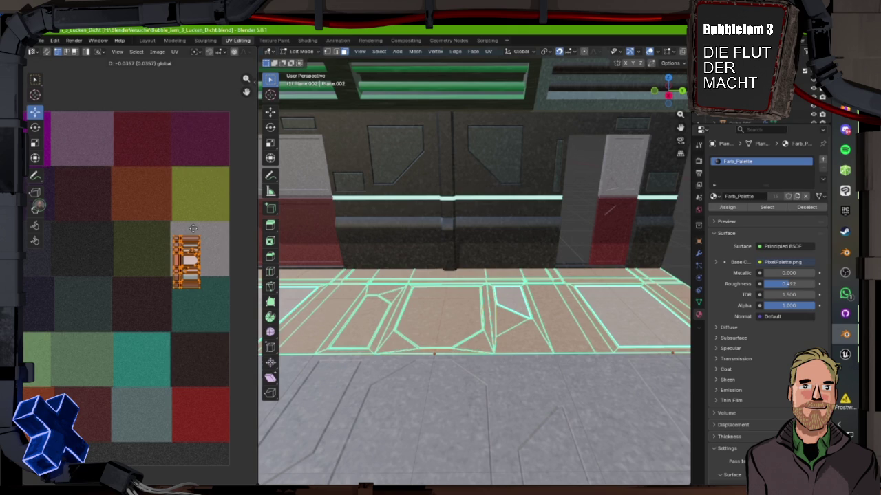
mouse_move(228, 376)
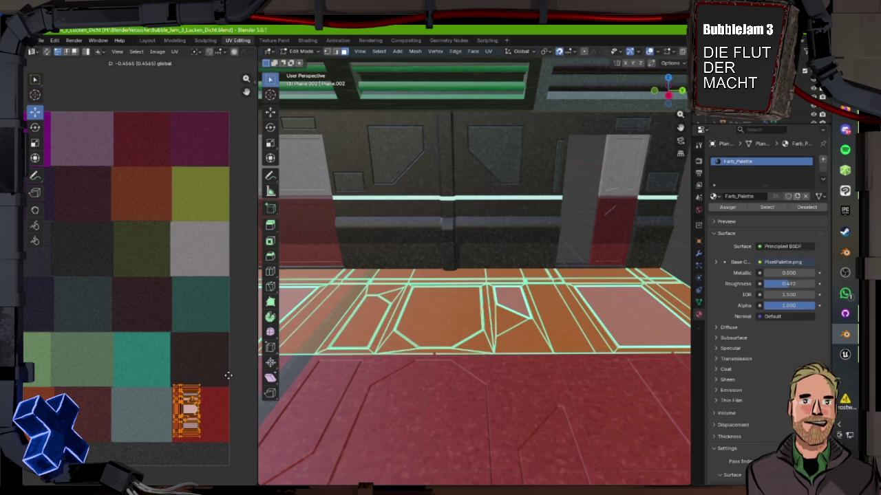
mouse_move(251, 159)
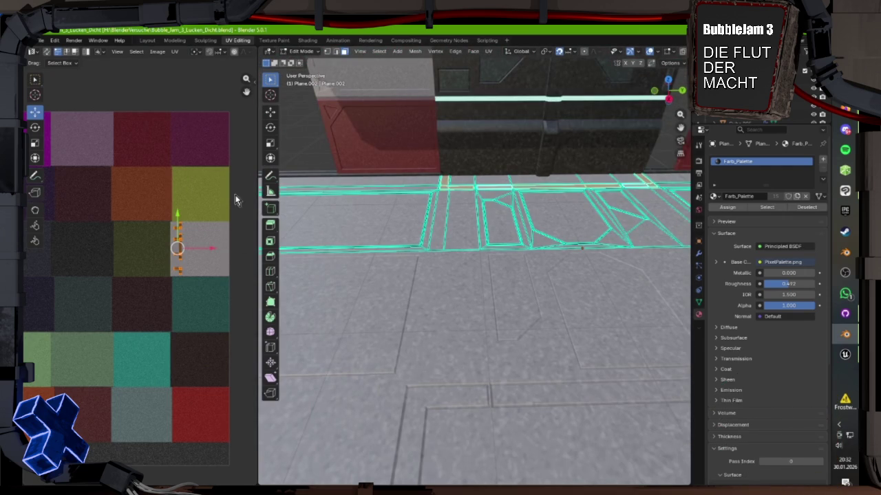
mouse_move(215, 249)
mouse_down()
mouse_move(195, 247)
mouse_move(209, 248)
mouse_up()
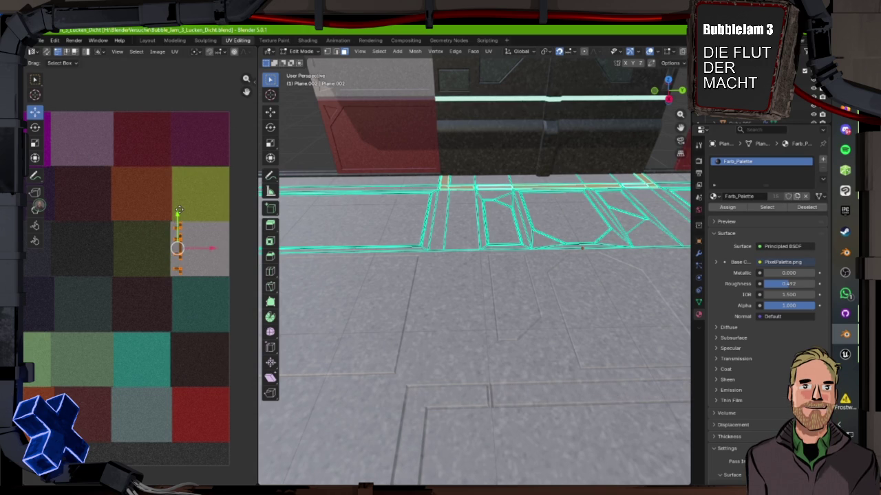
drag(179, 210, 178, 157)
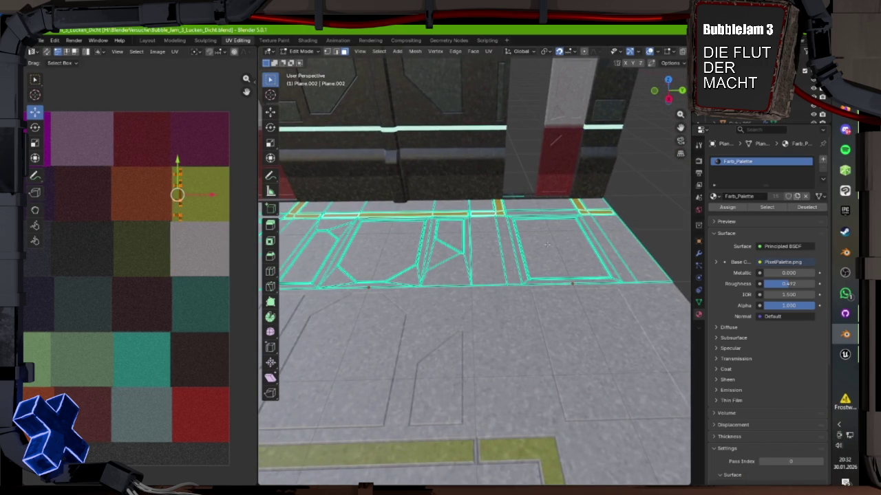
Select and frame another floor face on Plane.002, then return to the Layout workspace.
click(550, 243)
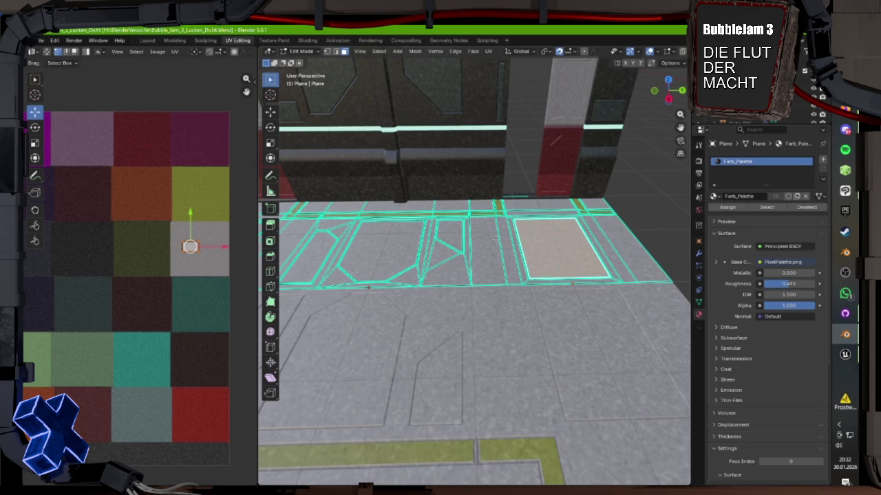
click(496, 240)
key(KP_Decimal)
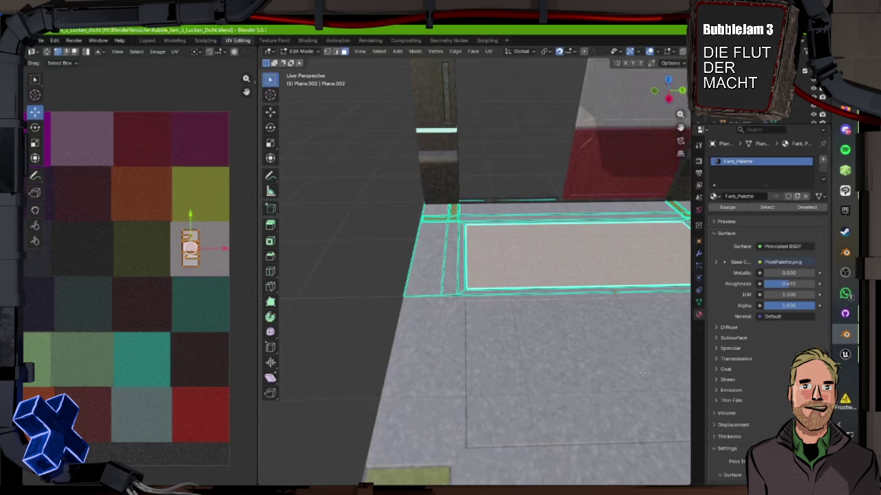
click(147, 40)
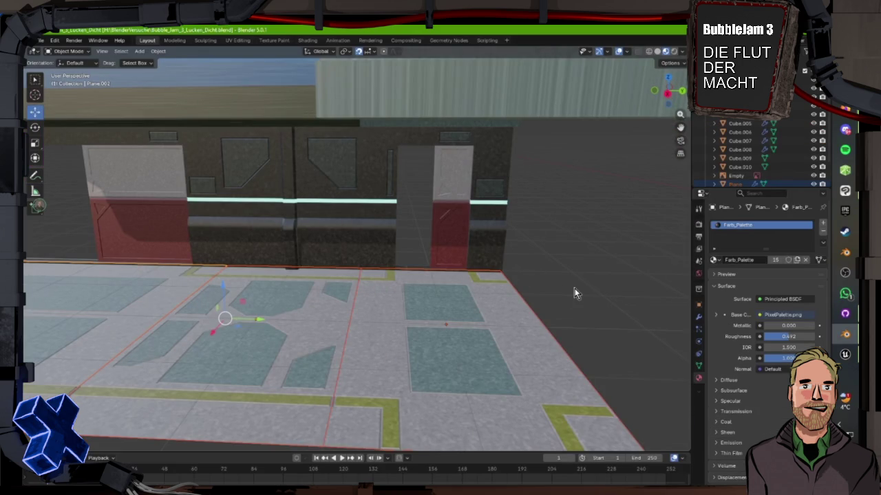
Orbit over the floor and switch to UV Editing, showing Plane.002 against PixelPalette.png.
drag(574, 288, 372, 326)
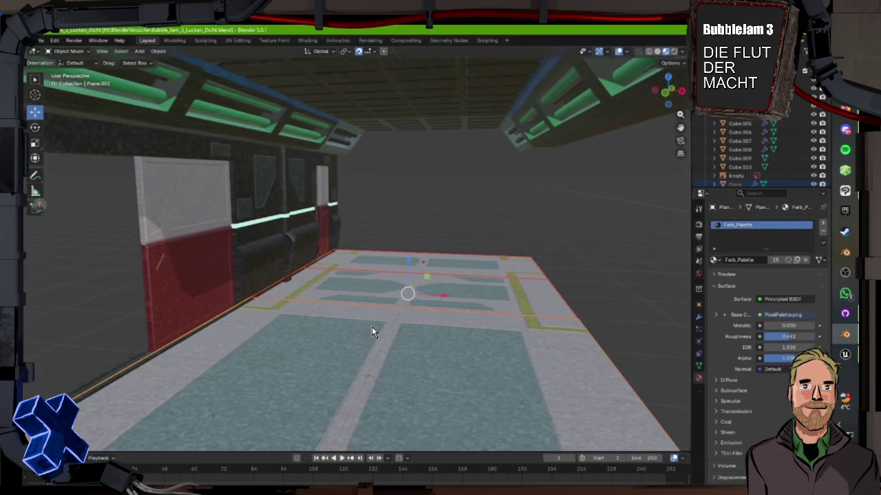
drag(371, 327, 219, 41)
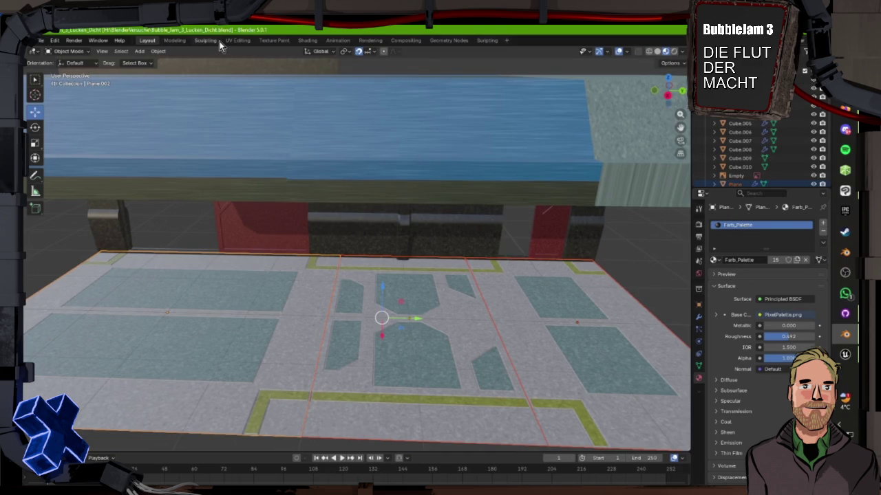
click(236, 39)
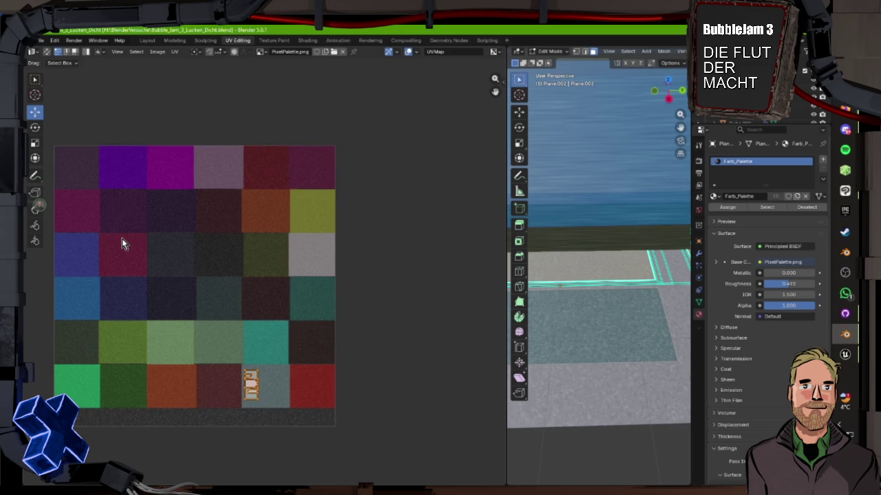
Zoom the UV editor, return to the Layout workspace and orbit to view the ceiling from below.
scroll(122, 238, down, 1)
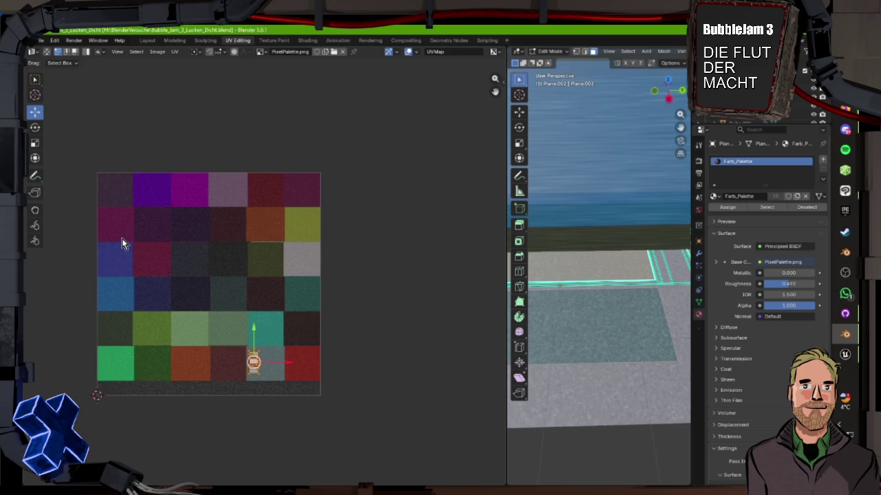
click(149, 41)
scroll(309, 306, down, 1)
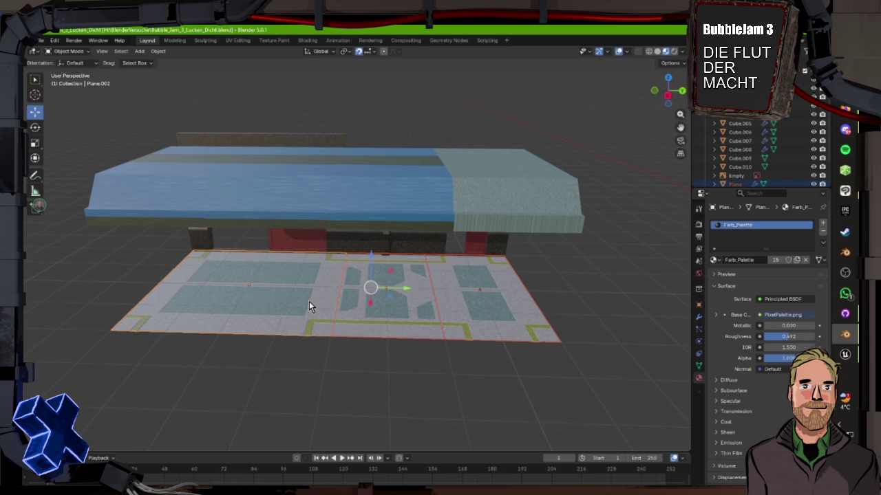
drag(309, 301, 477, 173)
Duplicate the Cube.003 ceiling piece twice with Shift+D, placing each copy further left, then deselect.
click(476, 174)
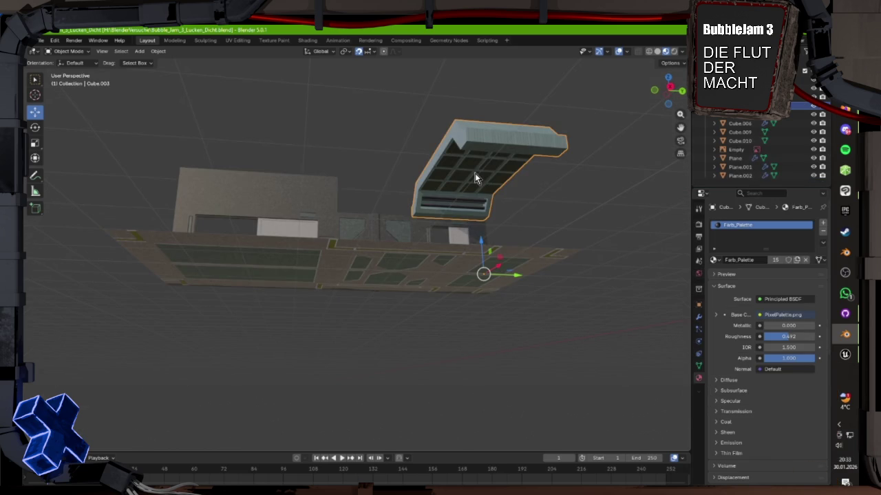
key(shift+d)
click(377, 164)
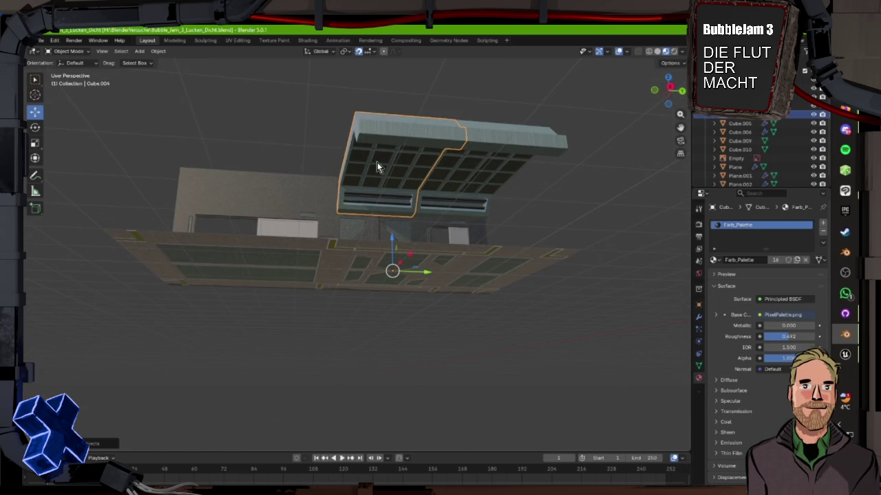
key(shift+d)
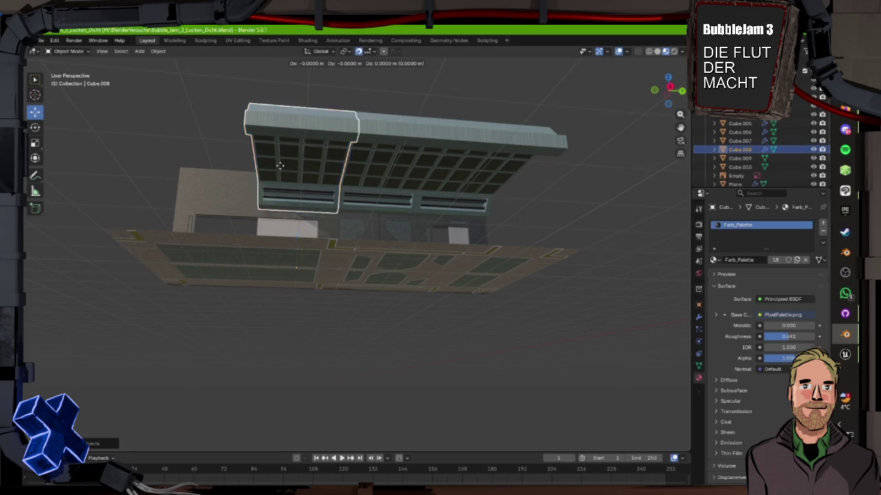
click(213, 165)
click(406, 328)
scroll(438, 234, up, 2)
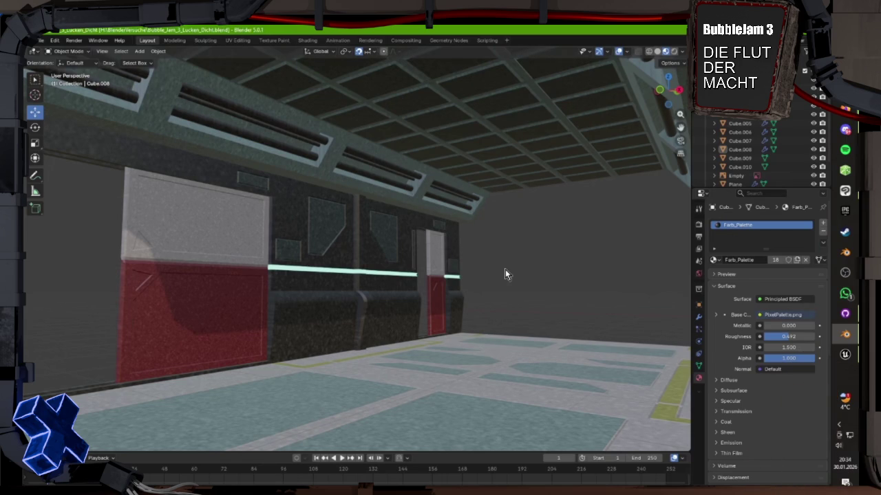
drag(505, 274, 486, 285)
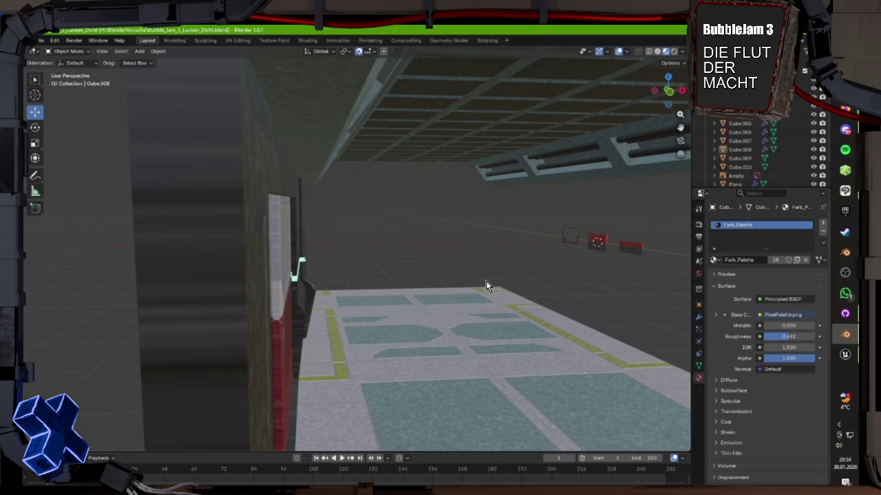
drag(485, 280, 289, 278)
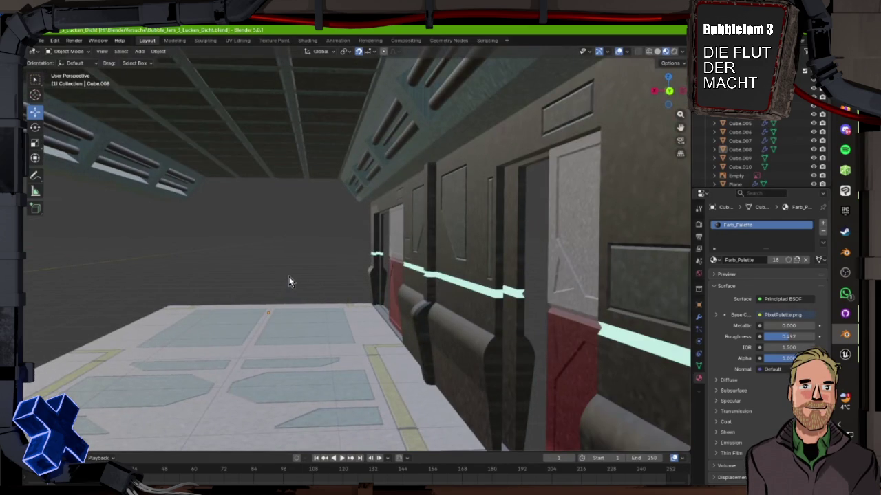
drag(289, 282, 394, 286)
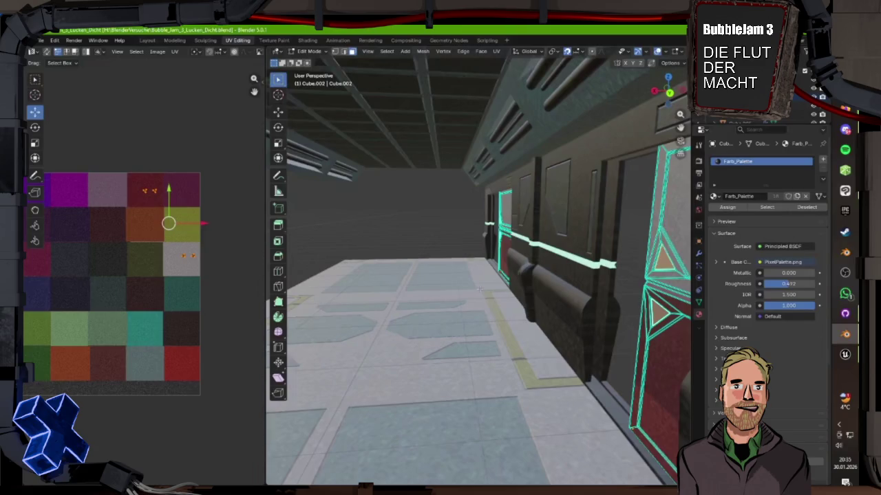
Frame the door, box-select the upper triangle's UVs and try moving them onto a dark palette cell.
key(KP_Decimal)
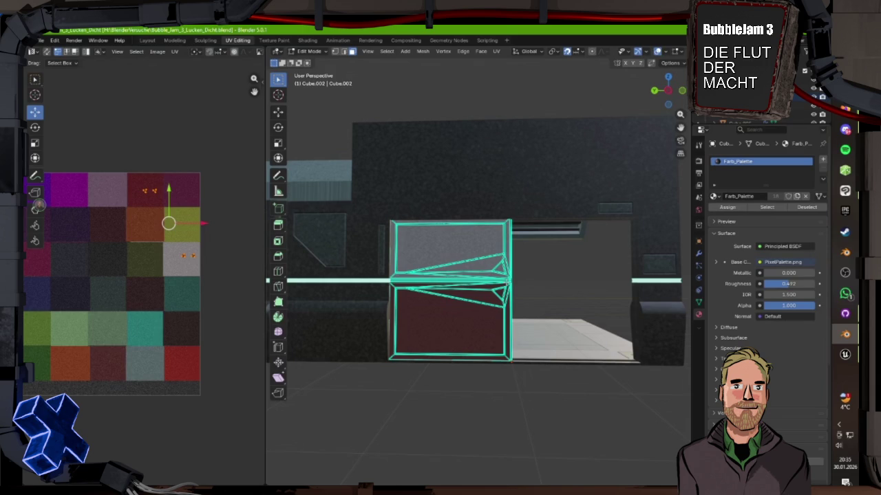
key(KP_Decimal)
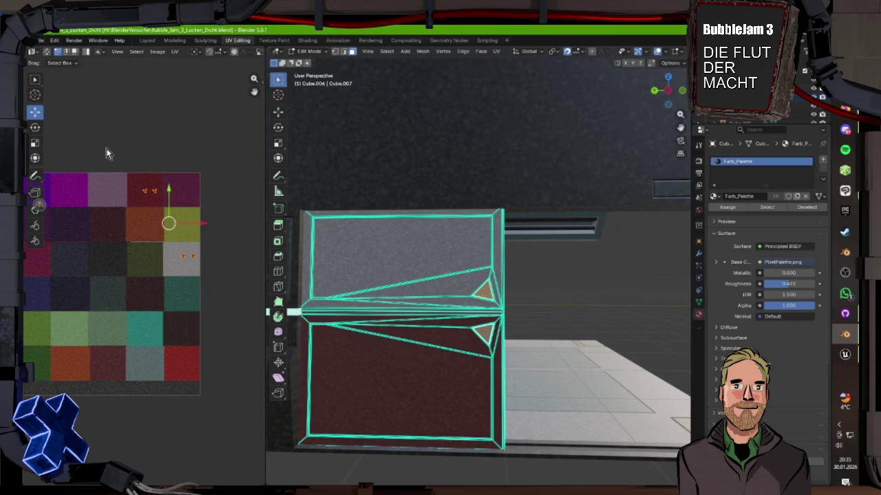
drag(117, 162, 179, 205)
key(g)
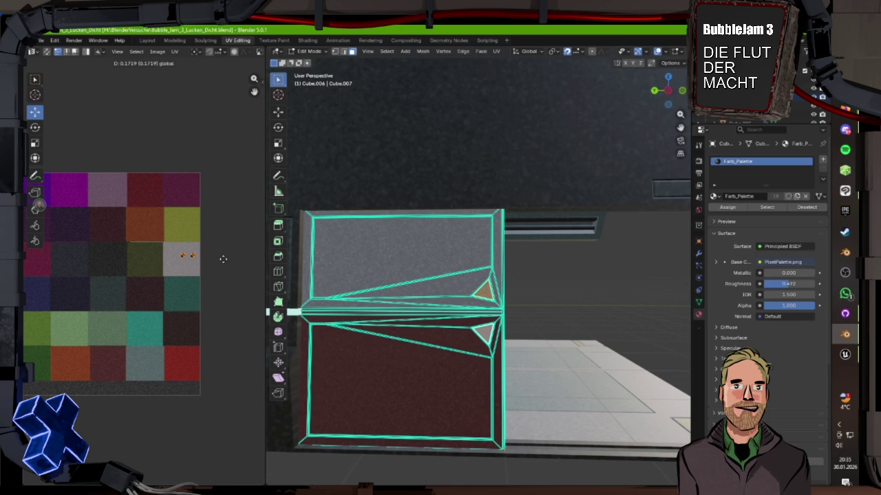
right_click(223, 258)
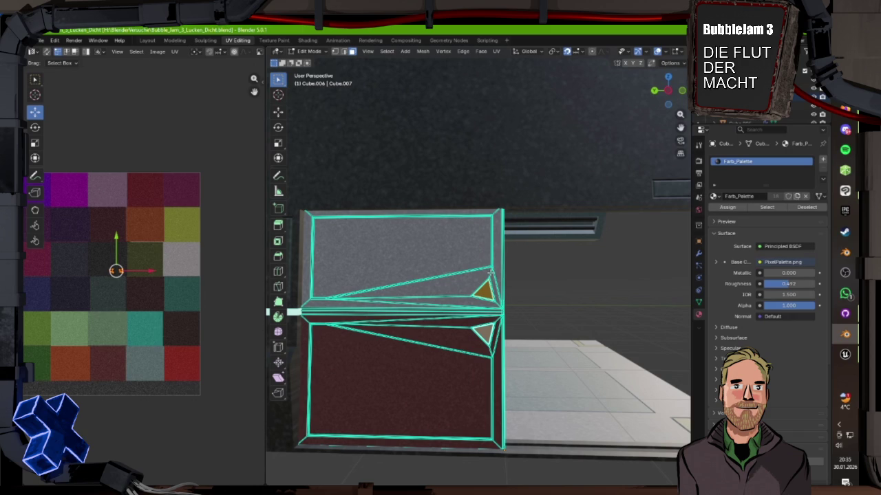
click(147, 40)
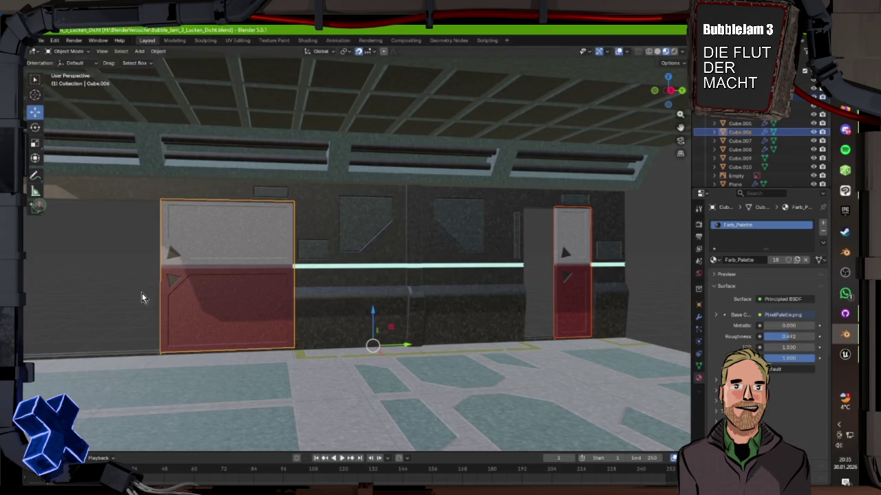
Frame the selected door and switch to UV Editing with Cube.006 and Cube.007 beside the palette.
key(KP_Decimal)
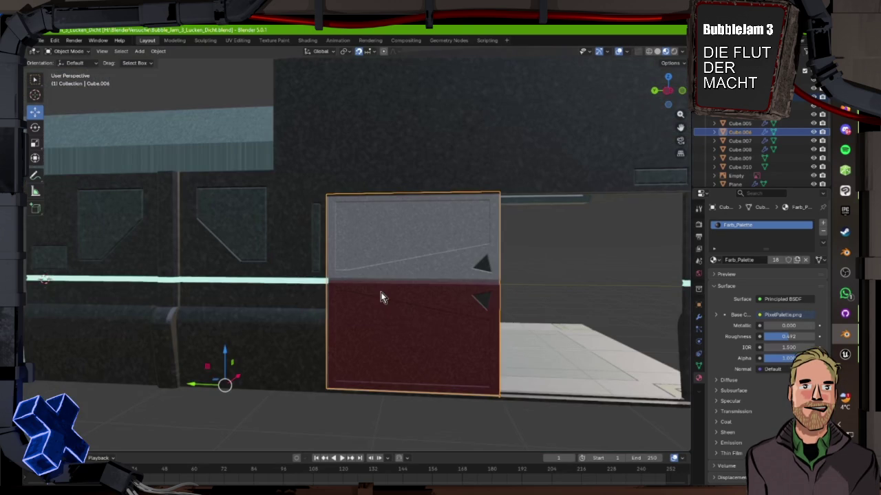
key(ctrl+Page_Down)
key(ctrl+Page_Down)
key(ctrl+Page_Down)
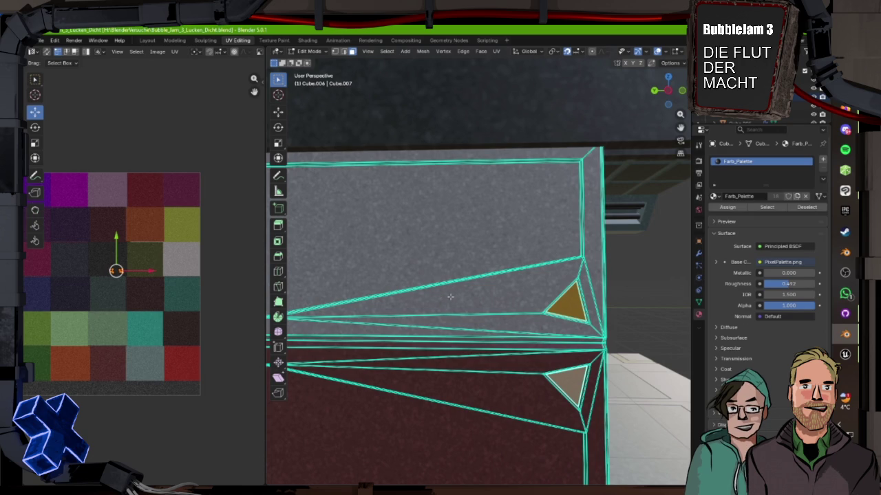
Zoom around the door's triangle markings, then open the Game/Misc folder in Unreal.
scroll(450, 296, up, 5)
scroll(574, 330, down, 3)
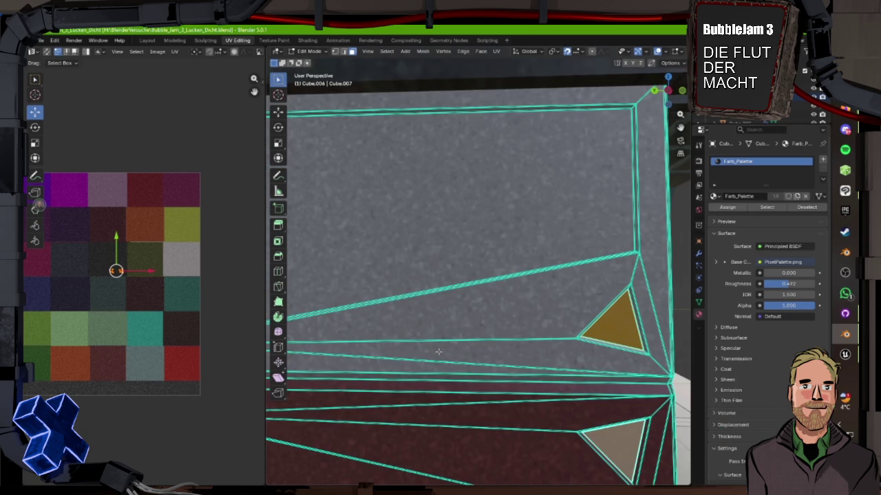
scroll(439, 352, down, 5)
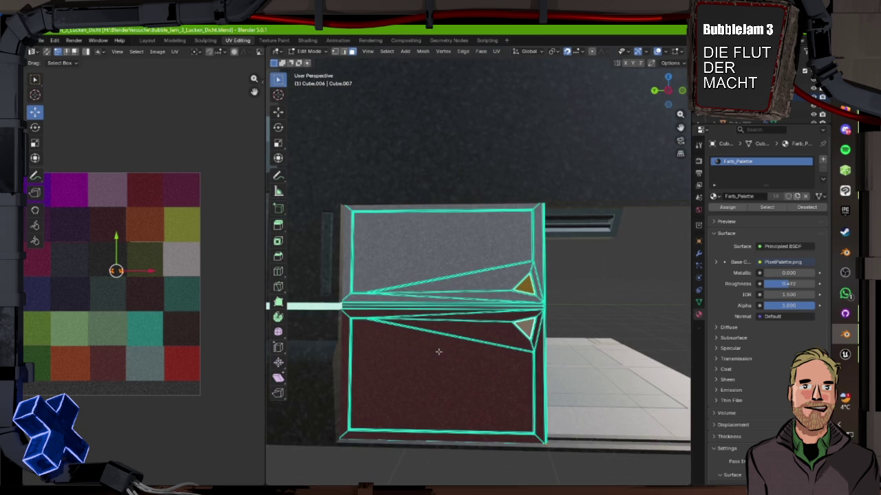
scroll(438, 352, up, 2)
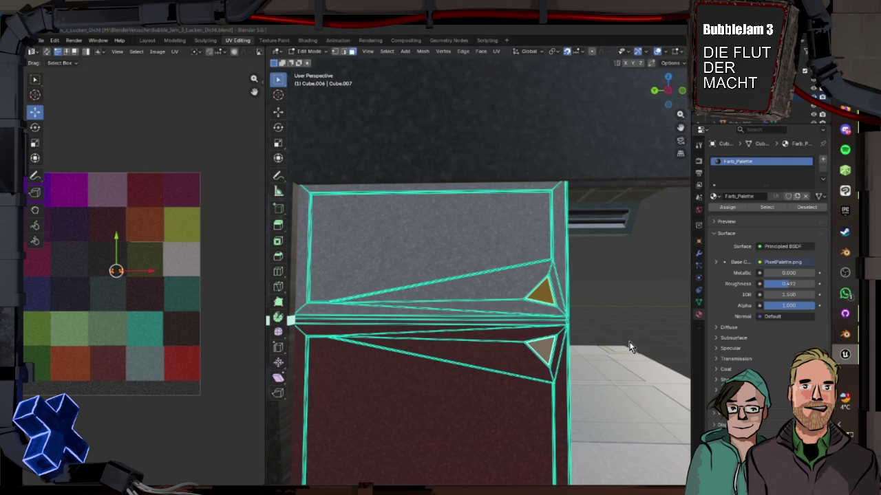
click(845, 354)
click(77, 419)
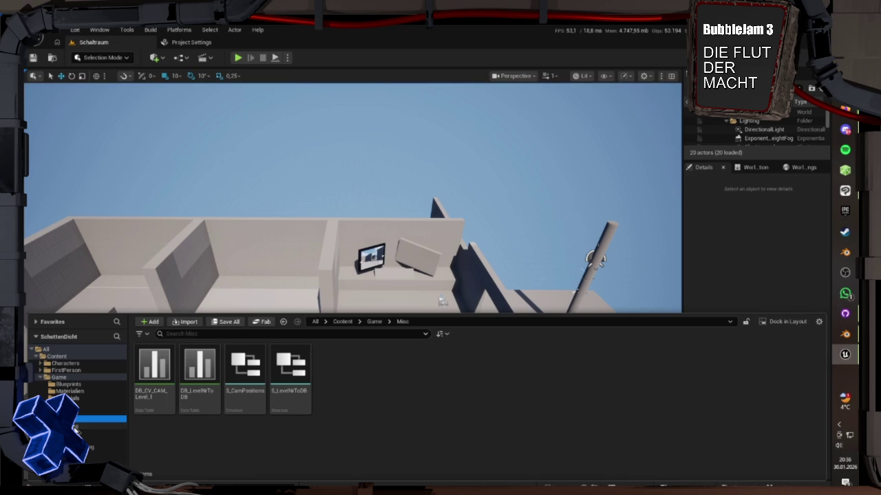
Show the Game/Meshes folder with Boden_A, Decke, Tor_Gross and Wand.
click(74, 411)
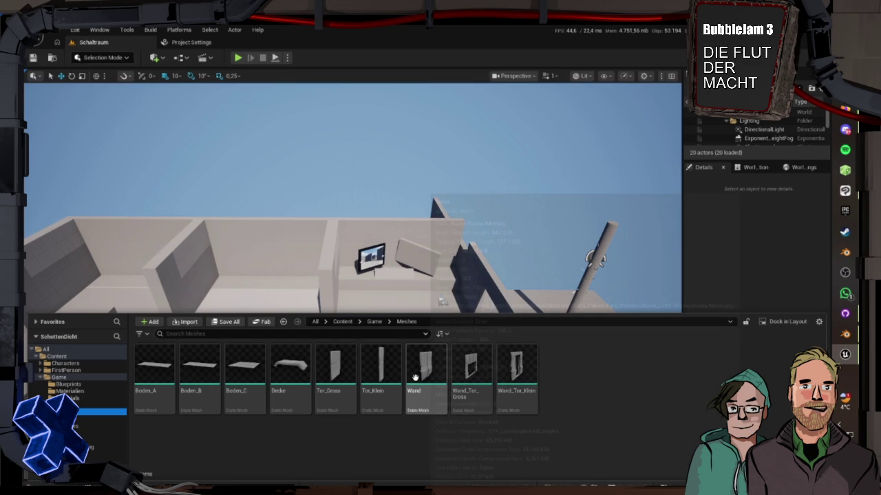
Inspect Tor_Gross in the Static Mesh Editor, then return to Blender's UV Editing workspace.
double_click(344, 374)
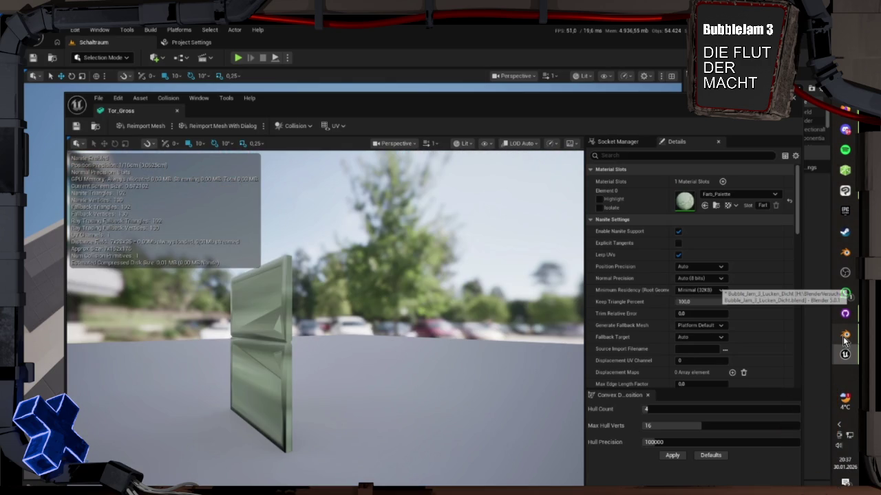
click(842, 336)
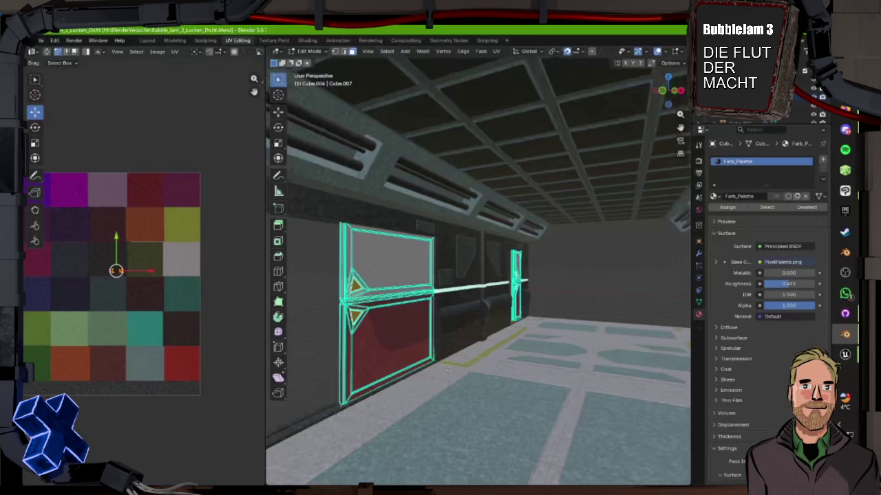
Frame the door from the front and select all of its faces.
key(KP_Decimal)
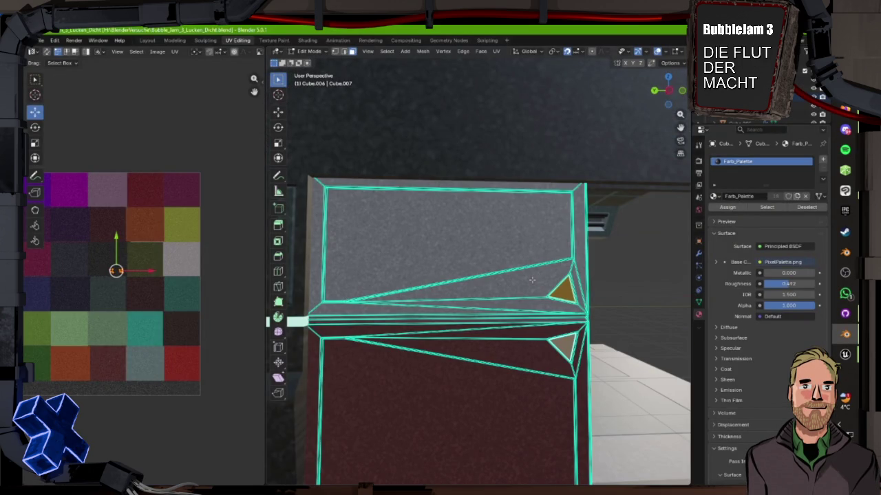
key(KP_6)
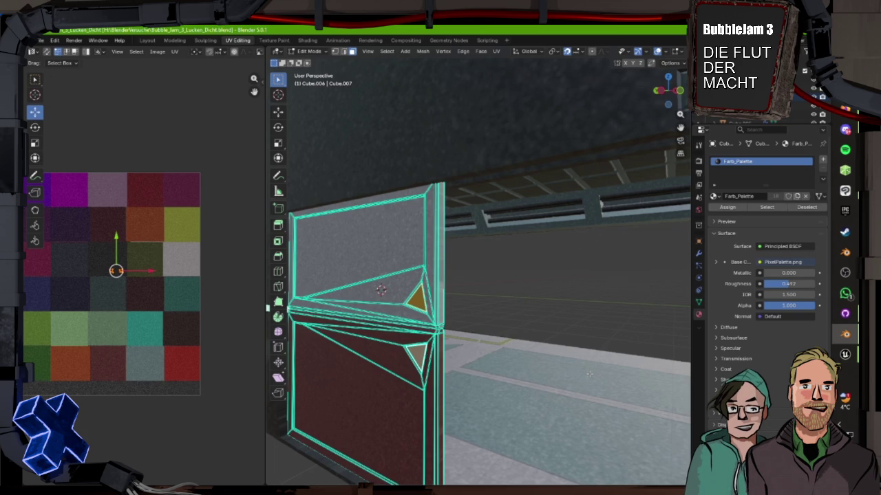
key(KP_4)
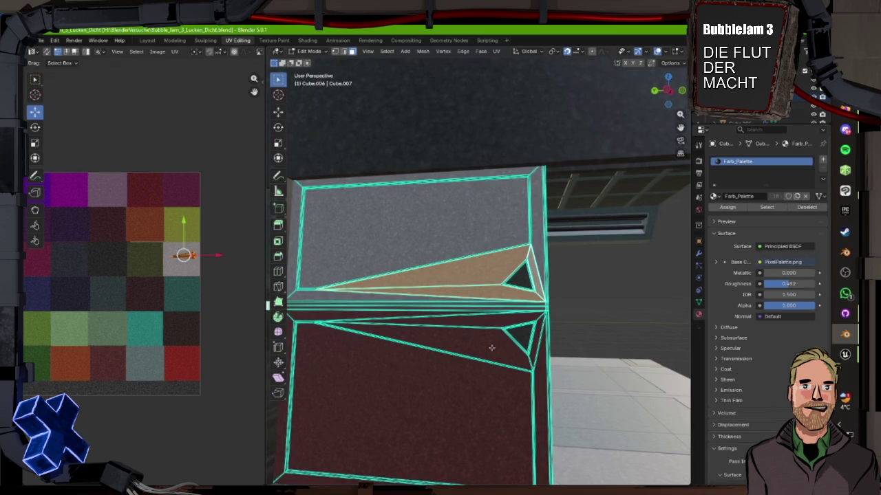
key(a)
scroll(491, 347, up, 5)
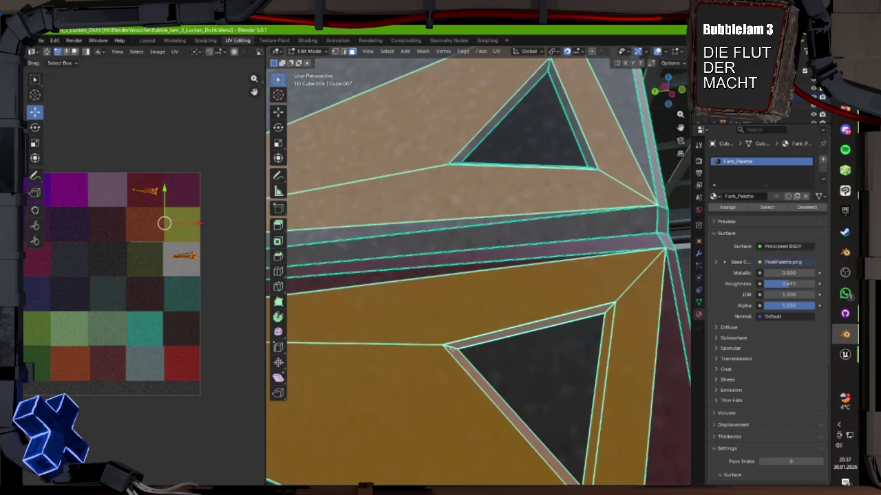
scroll(523, 390, down, 10)
key(KP_4)
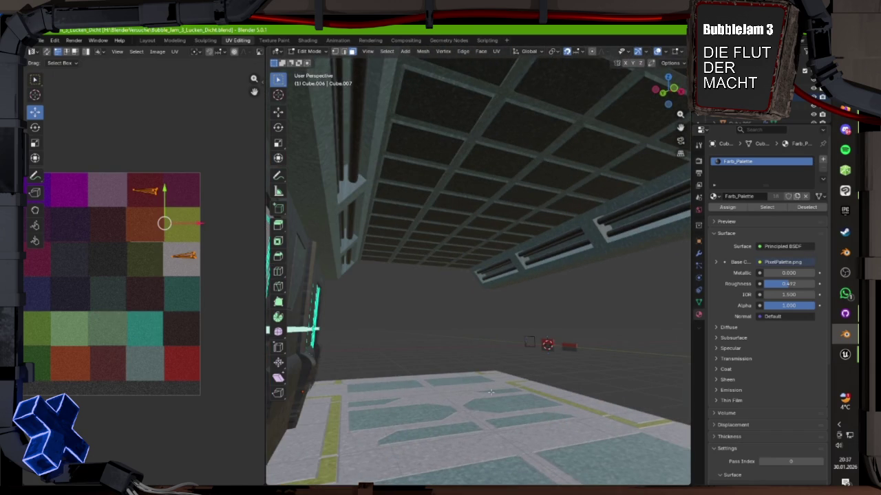
key(KP_Decimal)
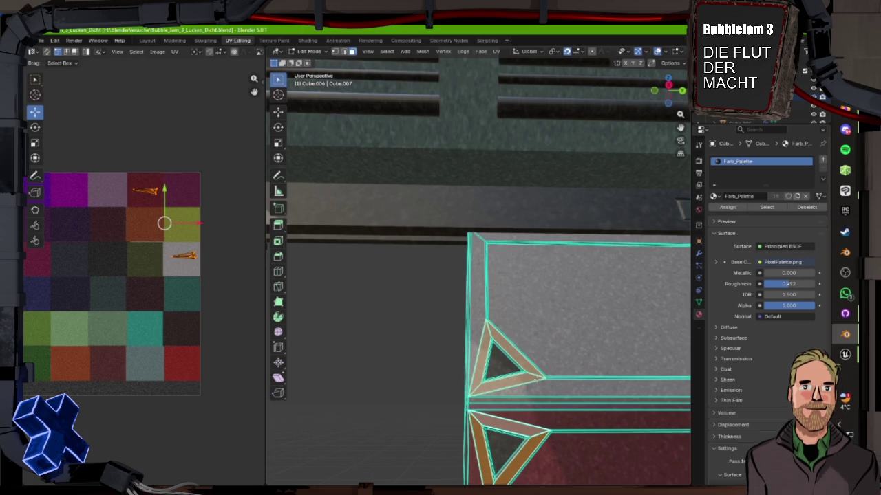
Box-select the triangle UV island on the top-row red cell and drag it onto the teal bottom-row cell.
scroll(478, 275, up, 2)
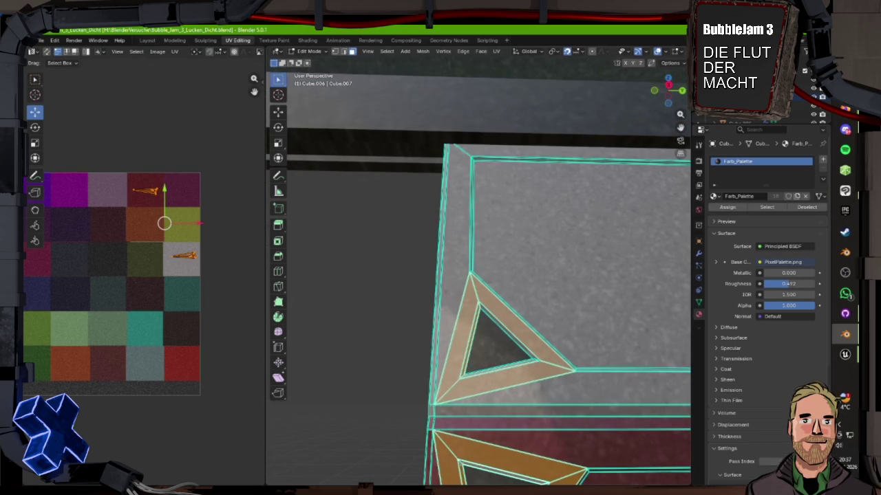
drag(112, 167, 175, 206)
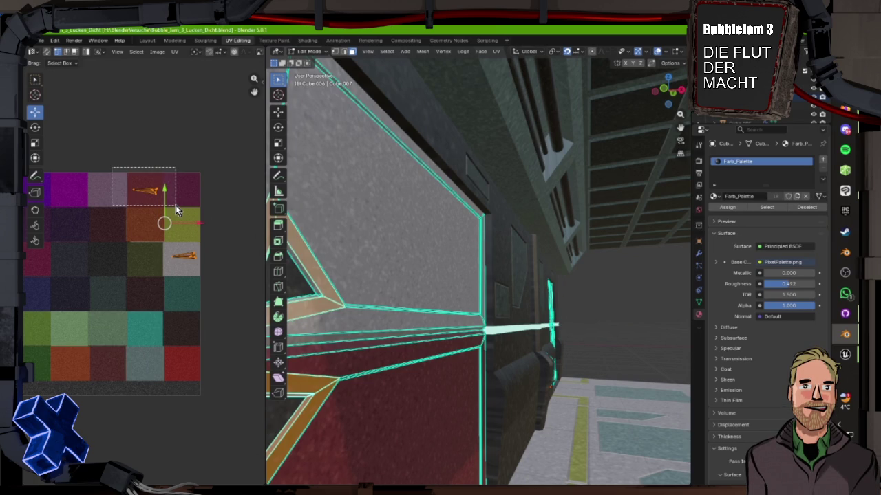
drag(176, 207, 157, 338)
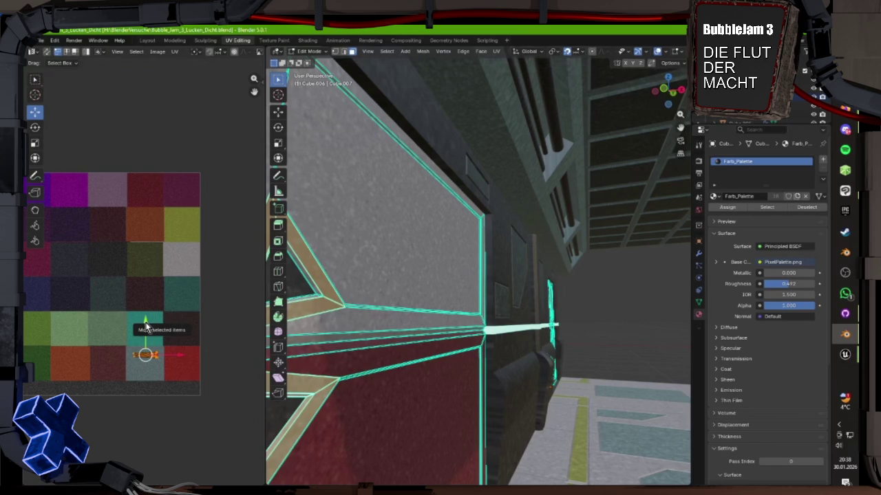
Move the triangle UVs back up onto a dark palette cell and fine-tune their position.
drag(145, 327, 145, 153)
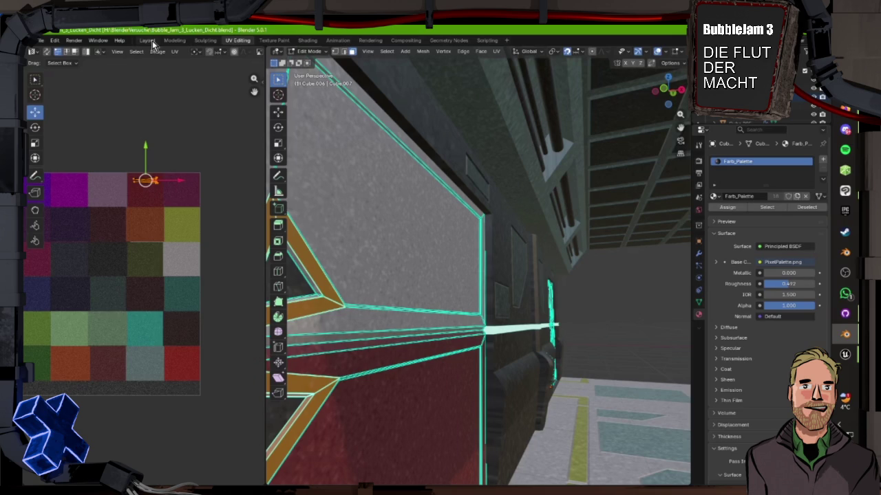
click(146, 239)
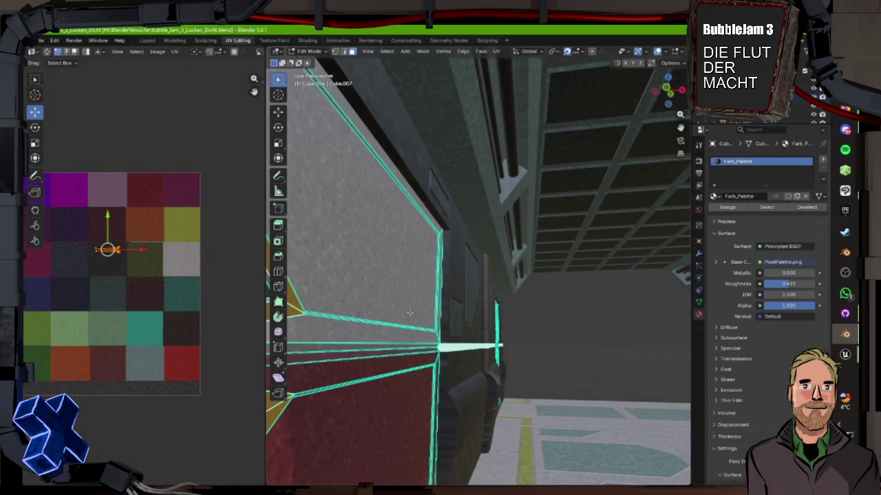
scroll(399, 318, down, 3)
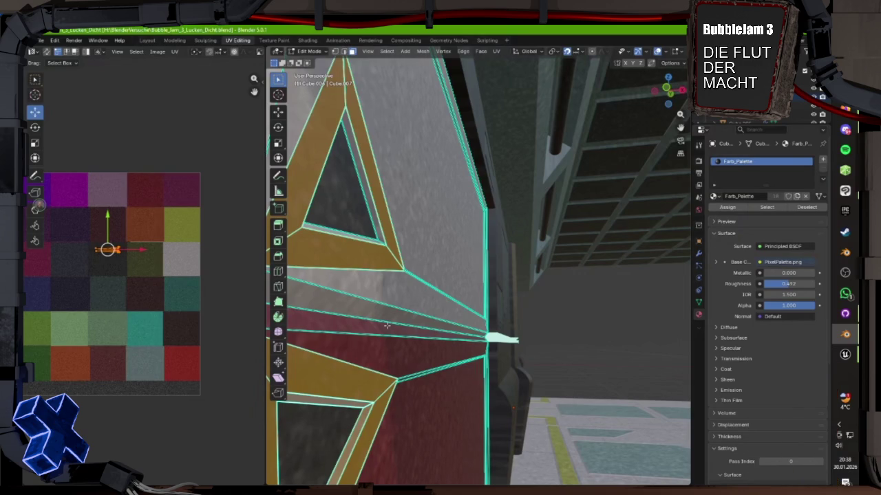
drag(387, 325, 469, 272)
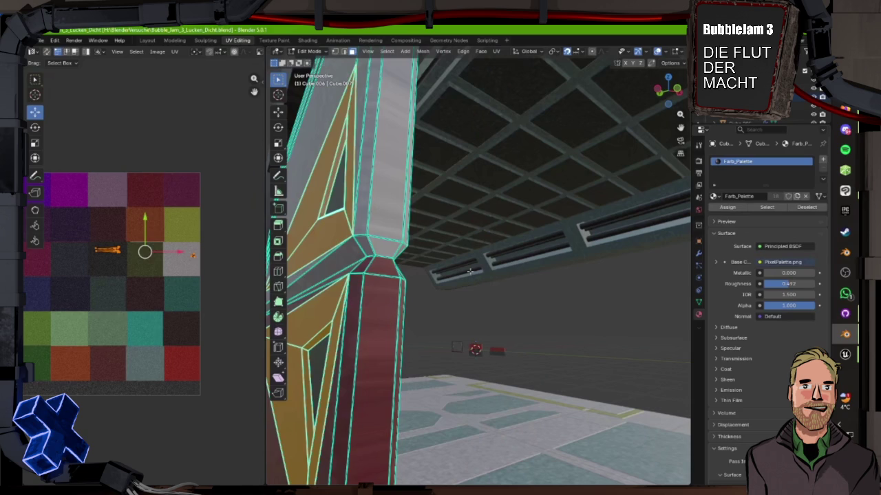
key(KP_Decimal)
key(g)
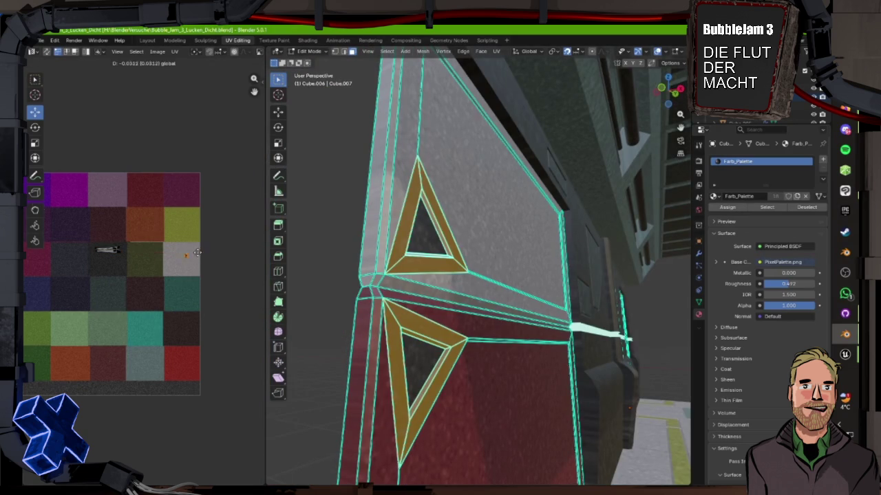
click(151, 254)
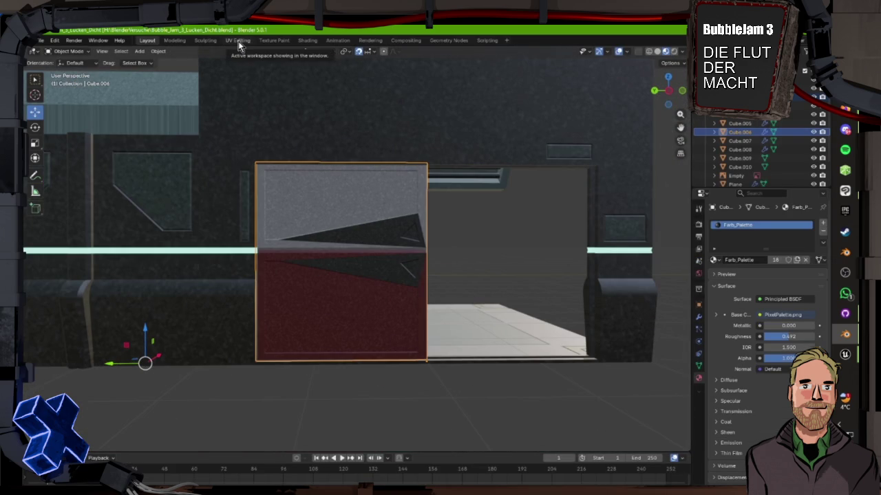
Shift the triangle UV island down one palette tile to a lighter teal.
click(237, 43)
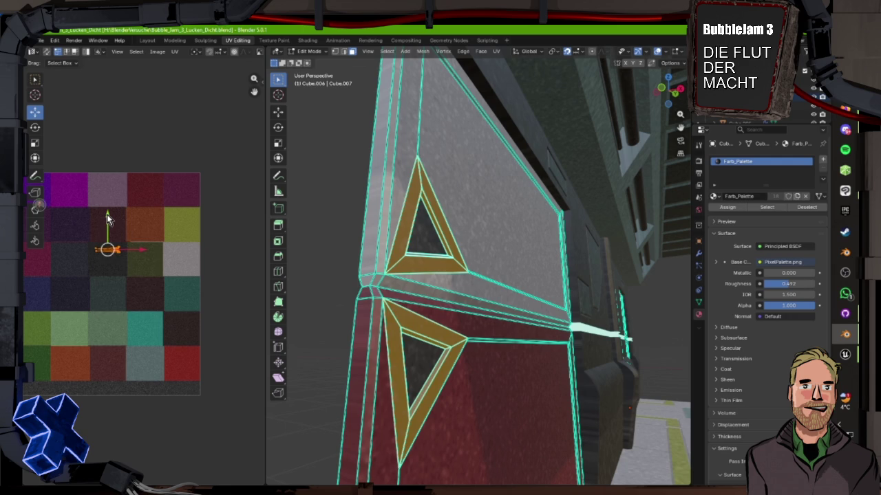
key(g)
key(y)
click(110, 249)
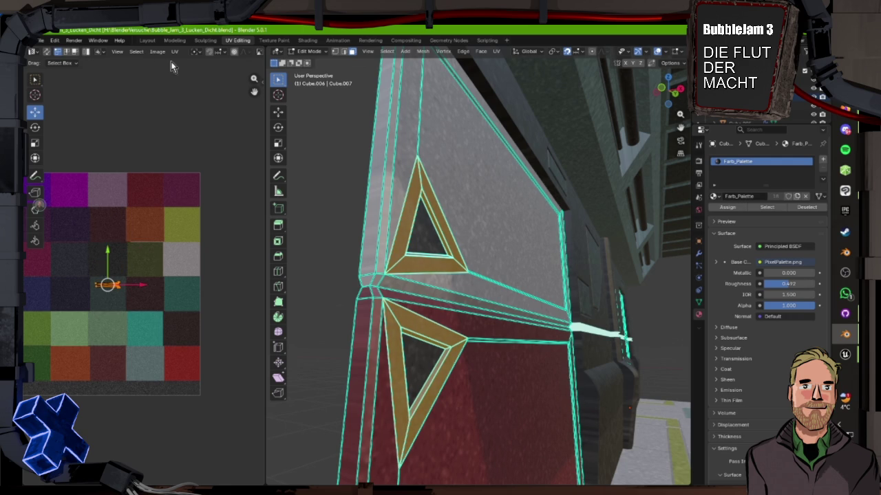
Orbit around the door in the corridor to check the new triangle colour from several sides.
click(147, 40)
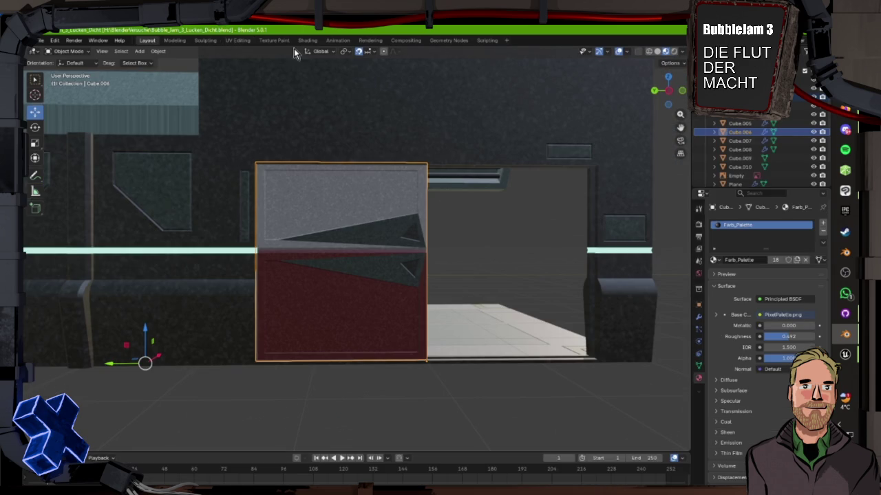
click(235, 40)
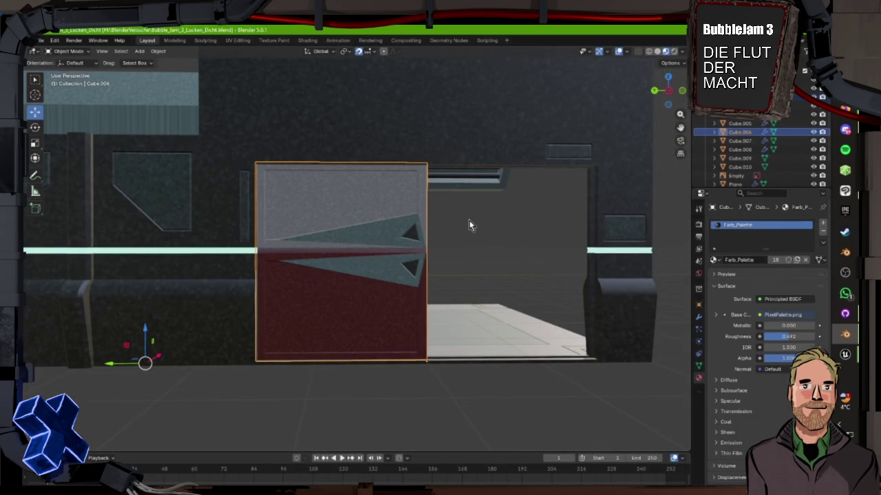
drag(470, 221, 262, 216)
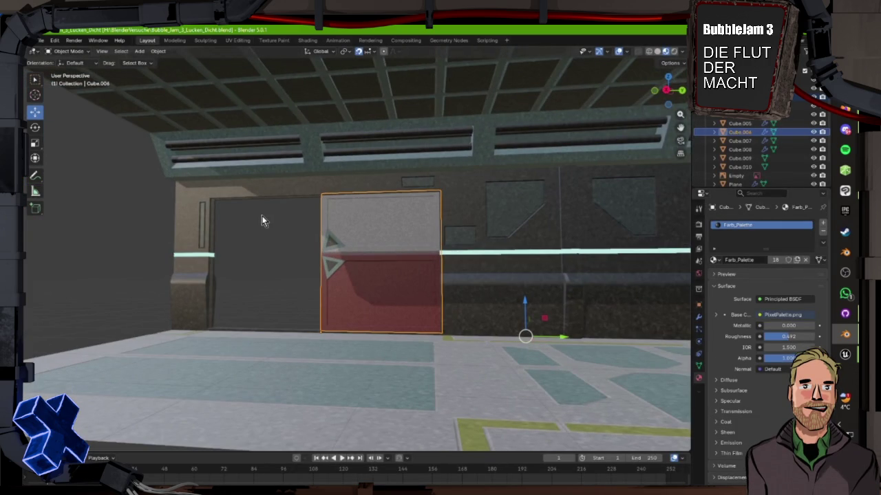
mouse_move(262, 217)
mouse_down()
mouse_move(220, 271)
mouse_move(300, 270)
mouse_up()
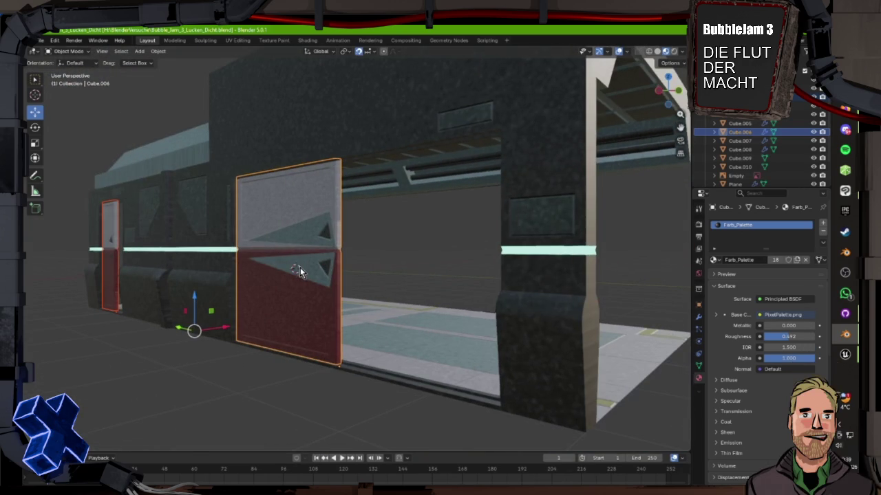
drag(303, 271, 178, 261)
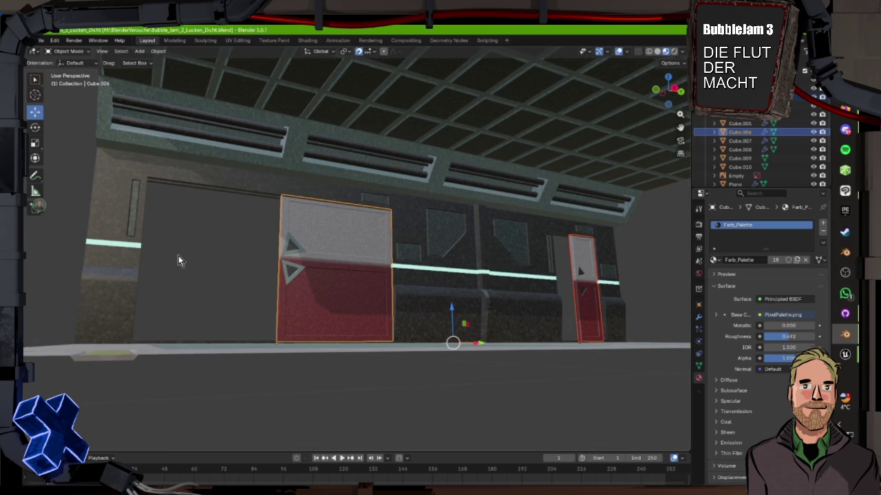
key(g)
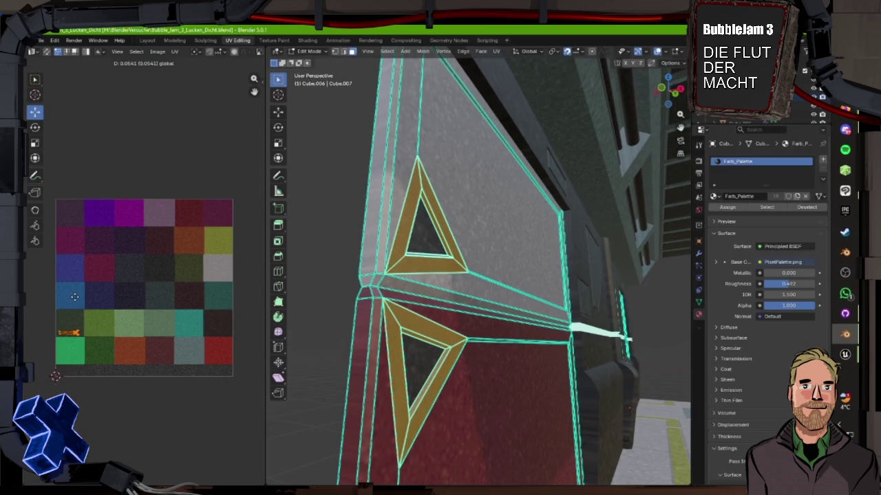
click(76, 296)
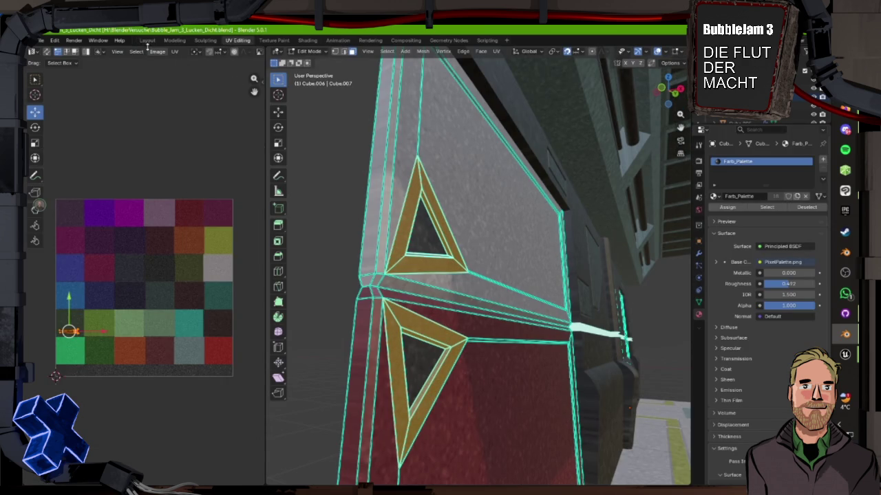
click(147, 42)
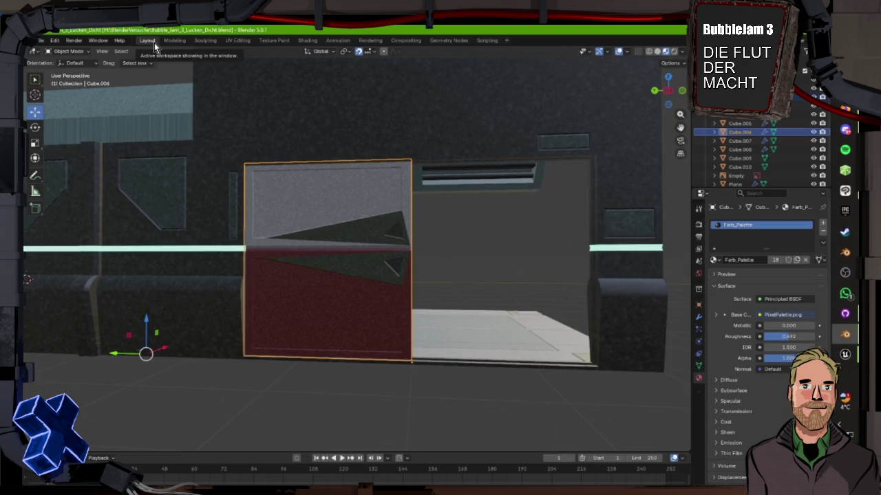
drag(474, 288, 469, 307)
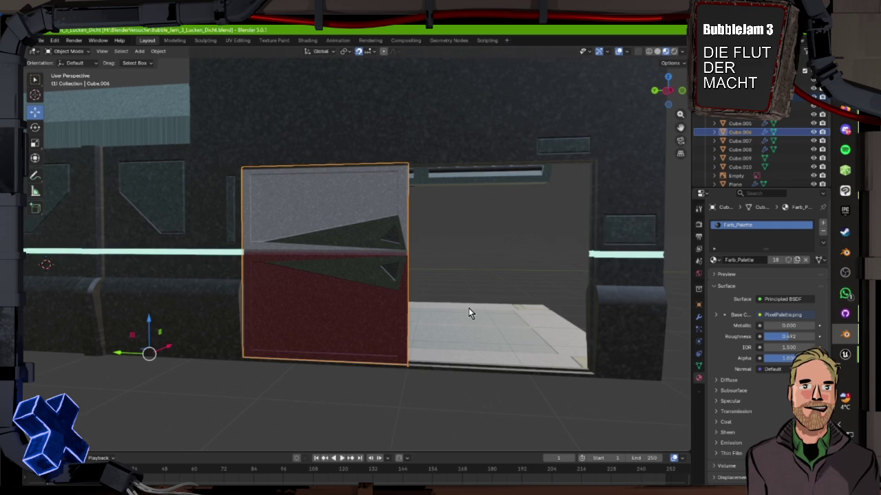
drag(469, 313, 452, 309)
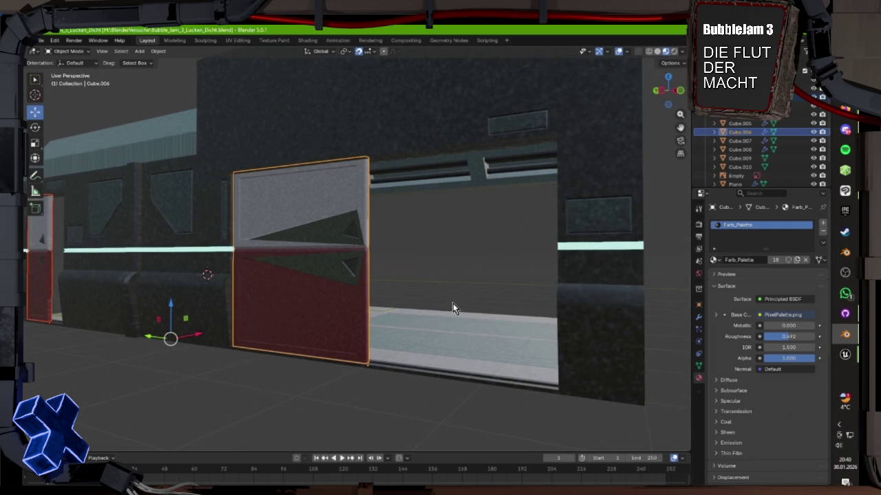
drag(452, 303, 357, 251)
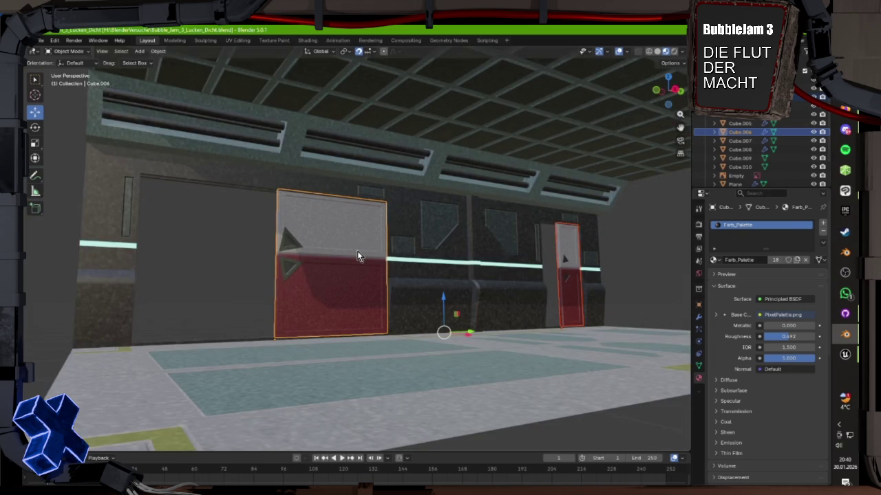
drag(357, 252, 408, 253)
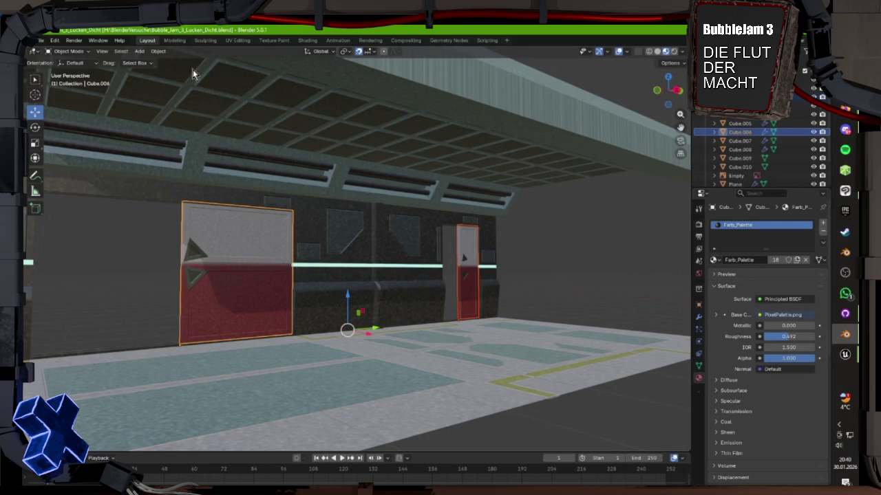
click(42, 40)
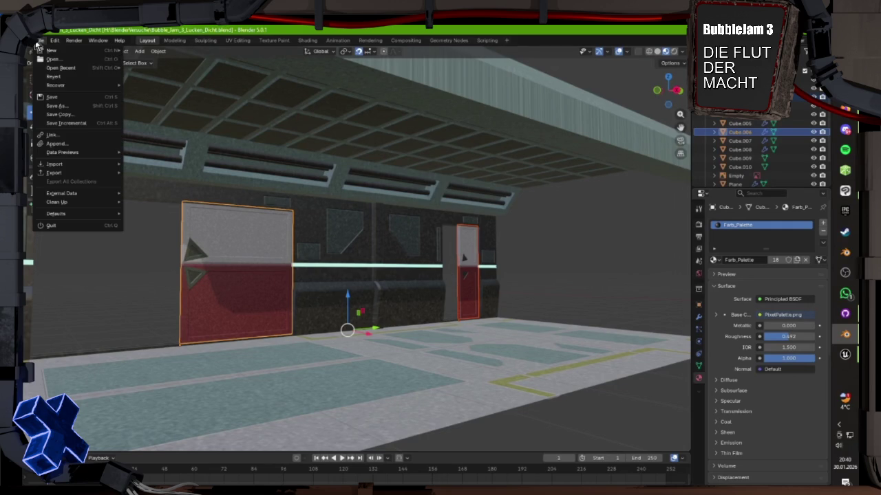
Save the corridor scene and orbit over the roof and floor tiles before going to Unreal.
click(53, 99)
scroll(391, 280, down, 5)
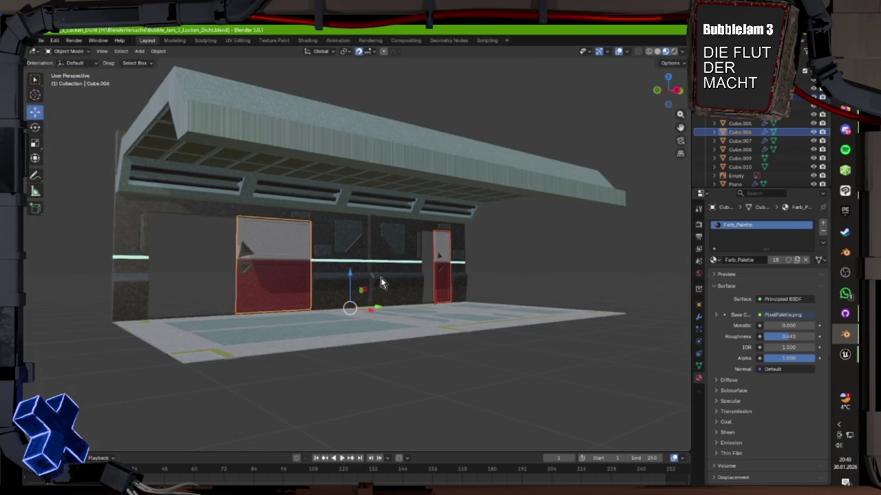
drag(381, 279, 359, 296)
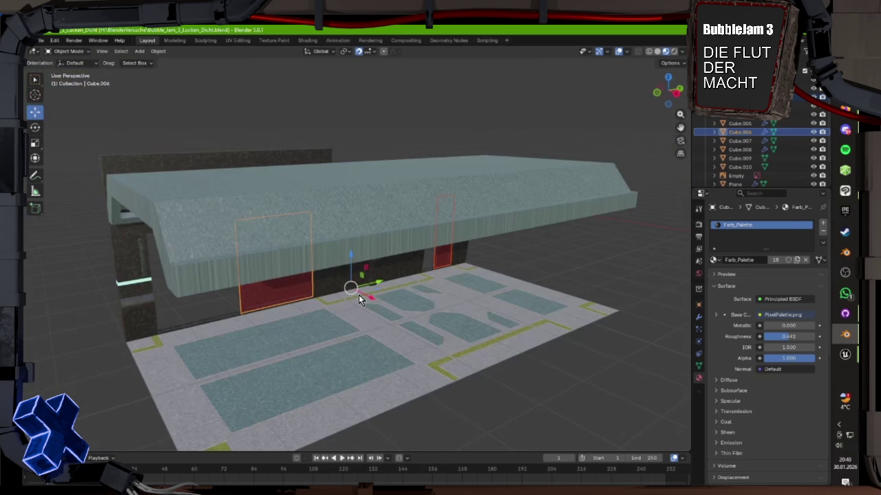
drag(359, 295, 409, 309)
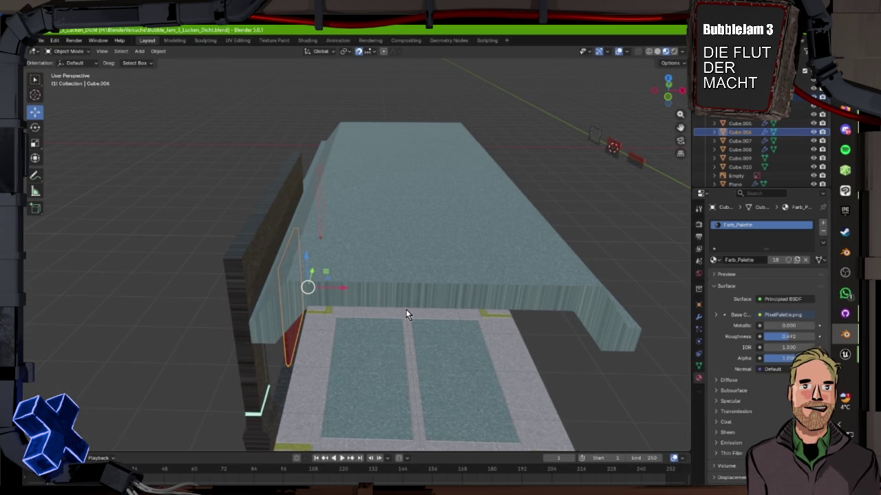
drag(406, 309, 303, 275)
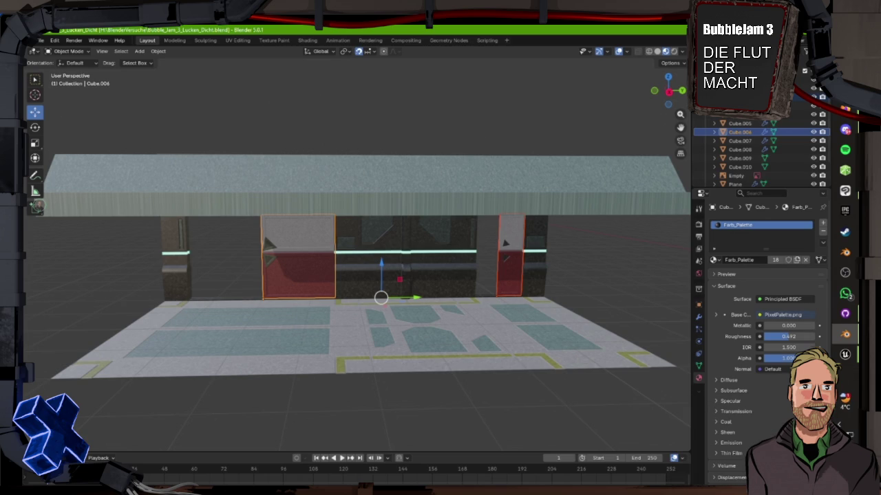
key(alt+Tab)
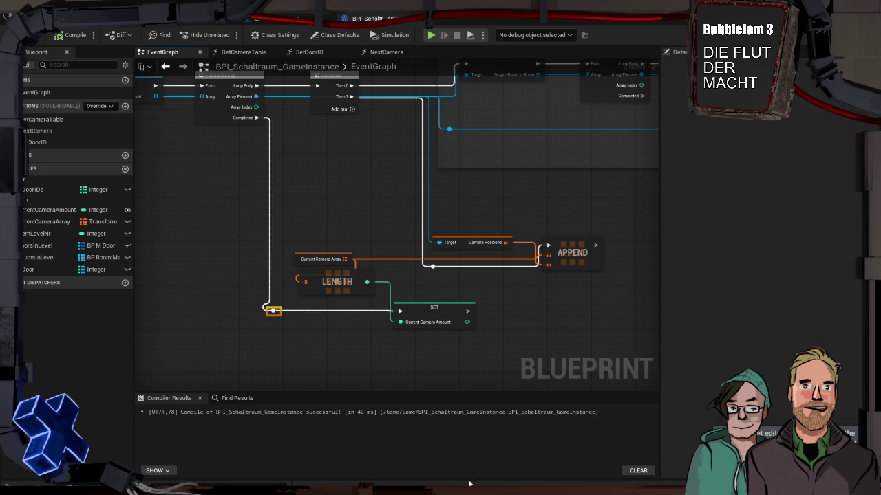
Open WBP_CameraMonitor from the UI folder via the Content Drawer.
key(ctrl+space)
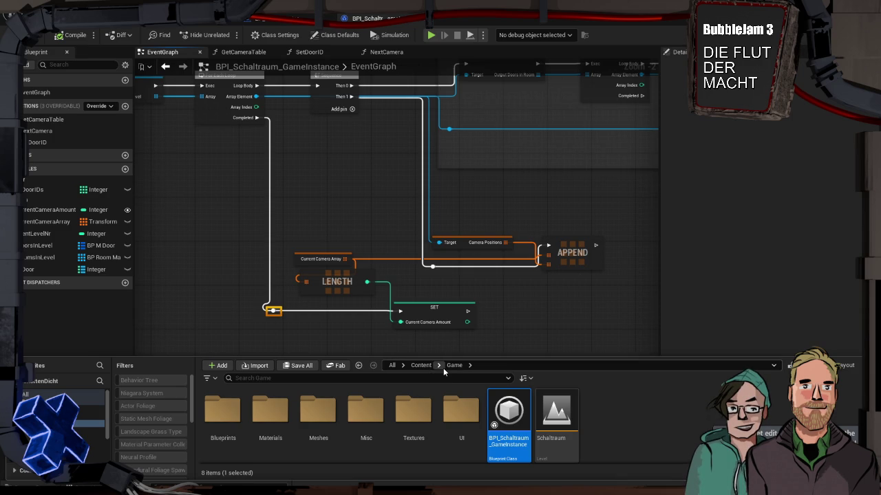
click(463, 413)
double_click(463, 413)
double_click(272, 406)
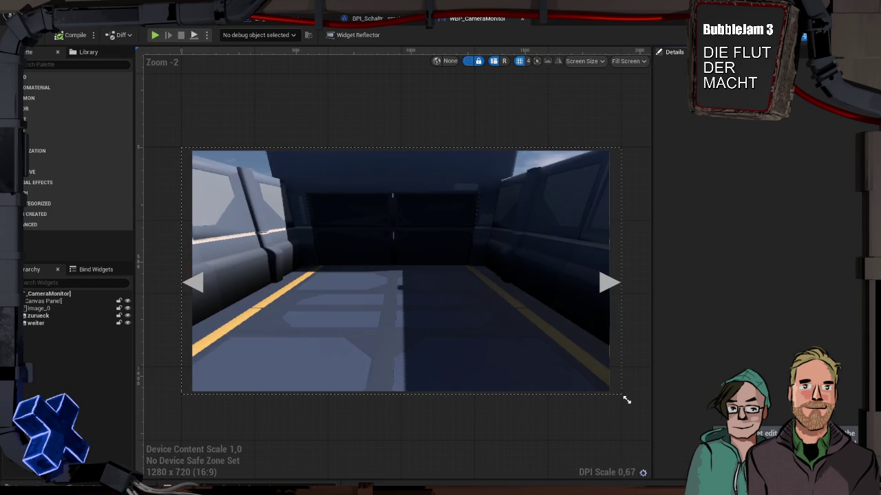
Review the widget's camera-switching nodes in the EventGraph and open the game instance's NextCamera function.
click(856, 34)
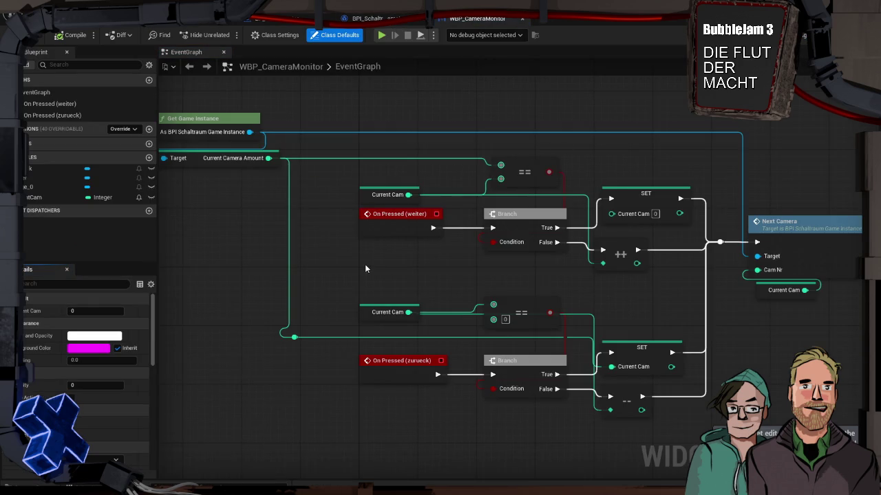
scroll(366, 267, down, 1)
mouse_move(365, 267)
mouse_down()
mouse_move(503, 261)
mouse_move(425, 259)
mouse_move(411, 273)
mouse_move(451, 278)
mouse_move(415, 236)
mouse_up()
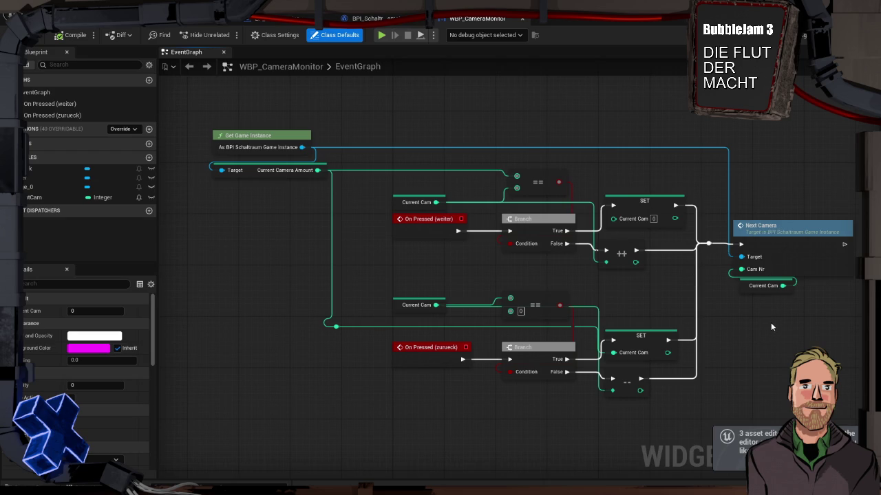
double_click(790, 229)
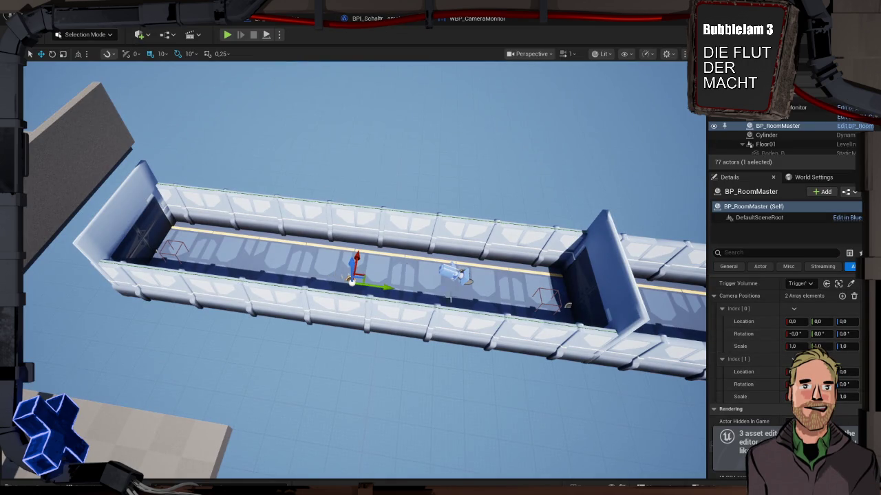
Copy BP_CV_Cam's location and paste it into BP_RoomMaster's Camera Positions Index [0].
click(448, 272)
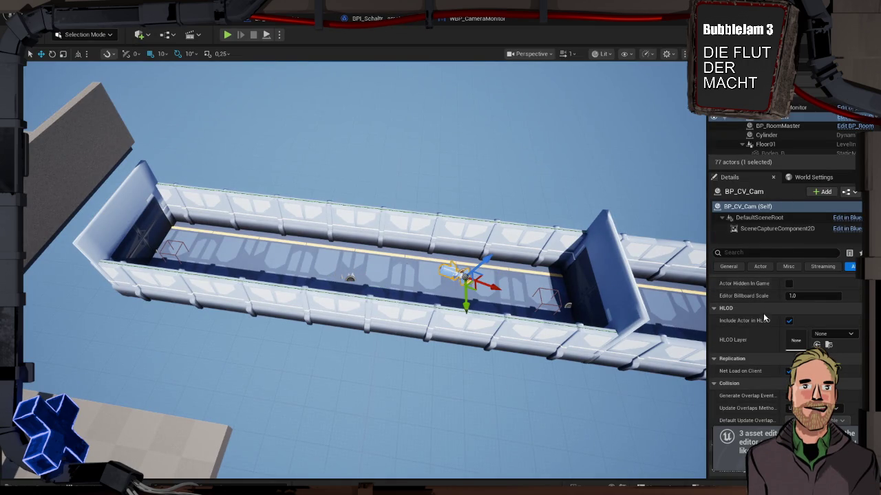
scroll(763, 306, up, 2)
right_click(776, 295)
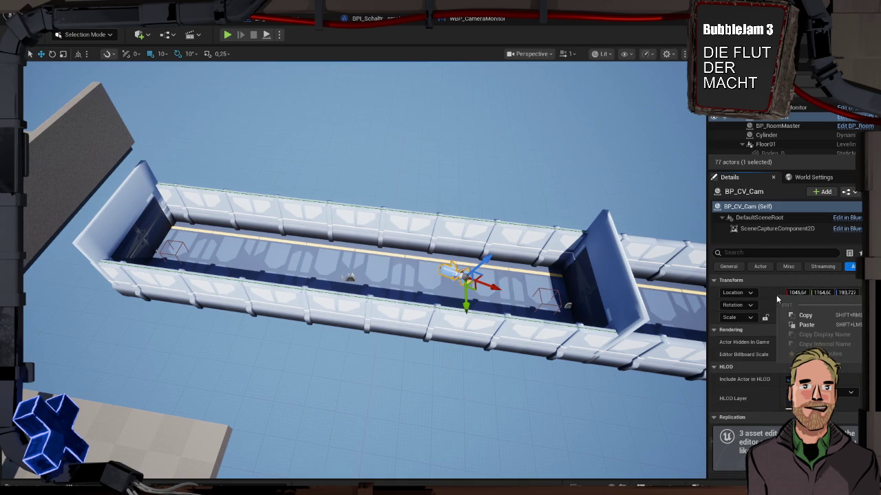
click(805, 315)
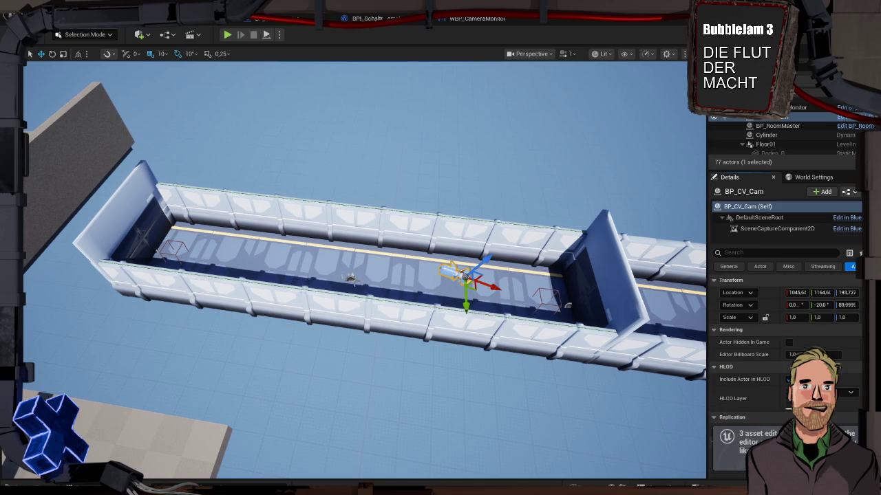
click(350, 278)
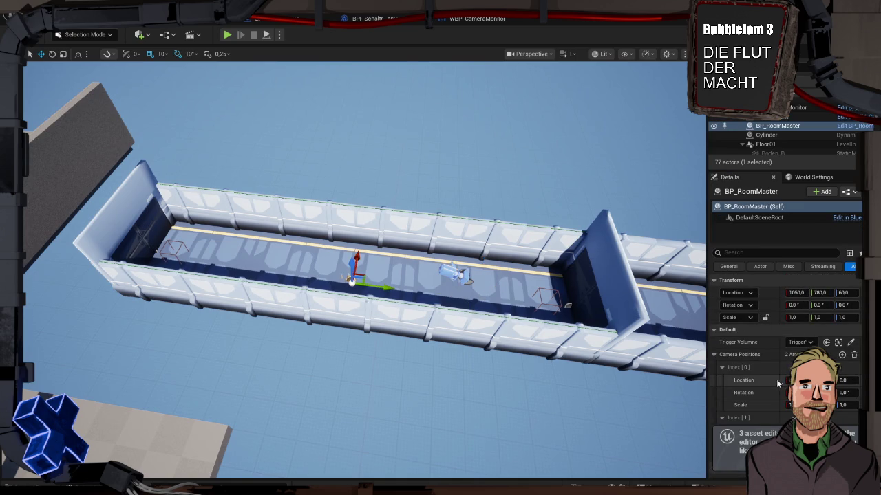
scroll(767, 372, down, 2)
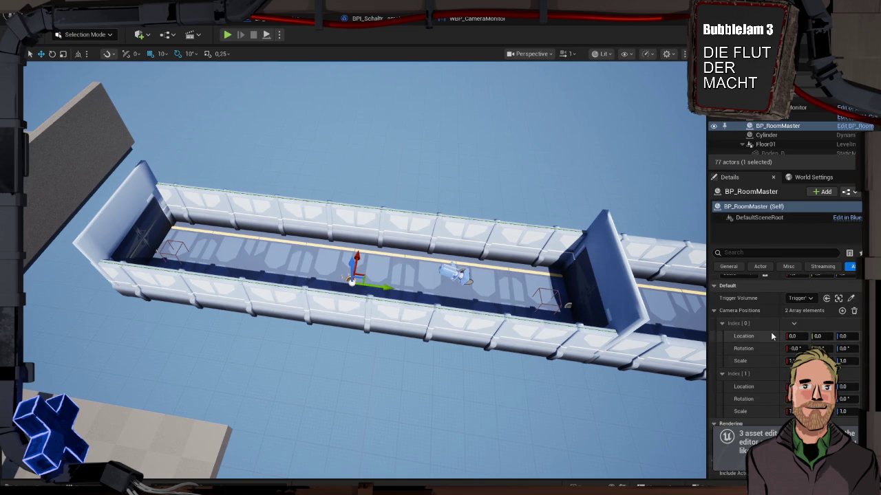
right_click(772, 334)
click(826, 355)
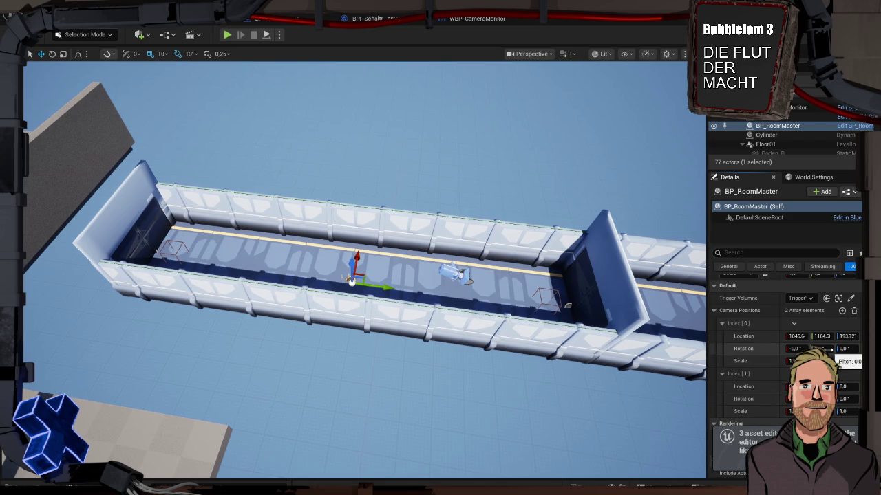
Paste the corridor camera's rotation into Camera Positions Index [0].
click(454, 276)
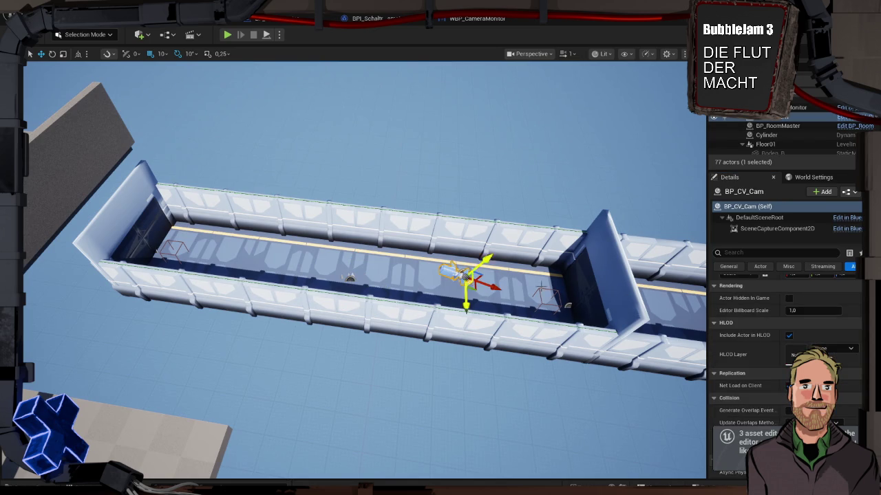
scroll(791, 336, up, 2)
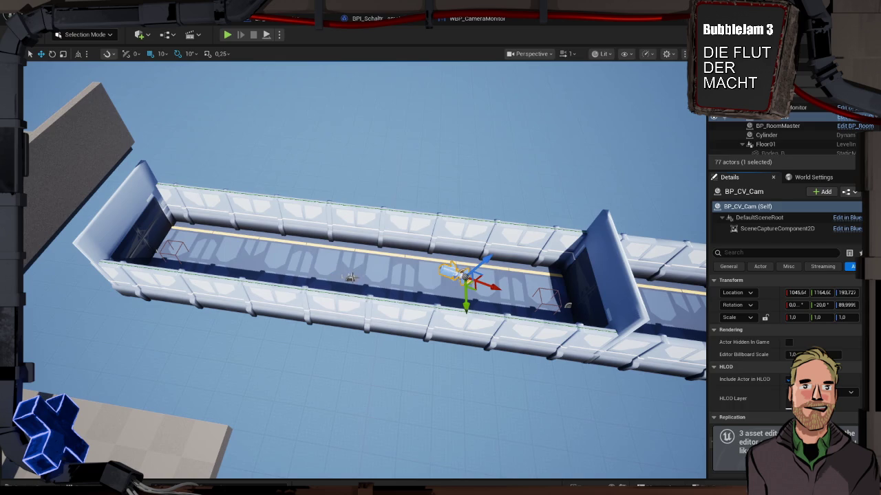
click(351, 278)
right_click(769, 308)
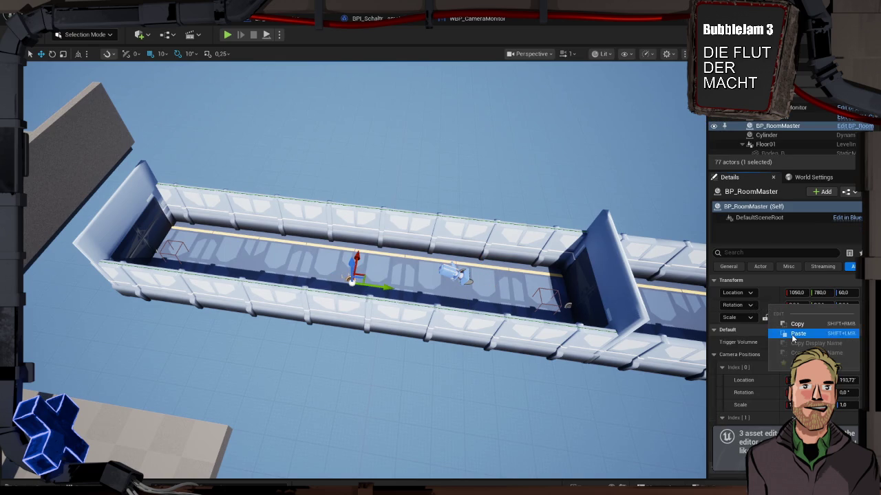
click(793, 337)
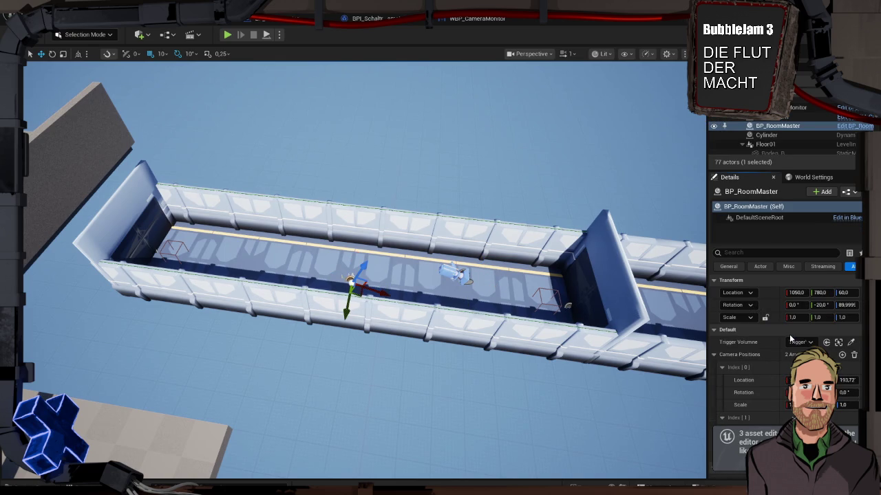
key(ctrl+z)
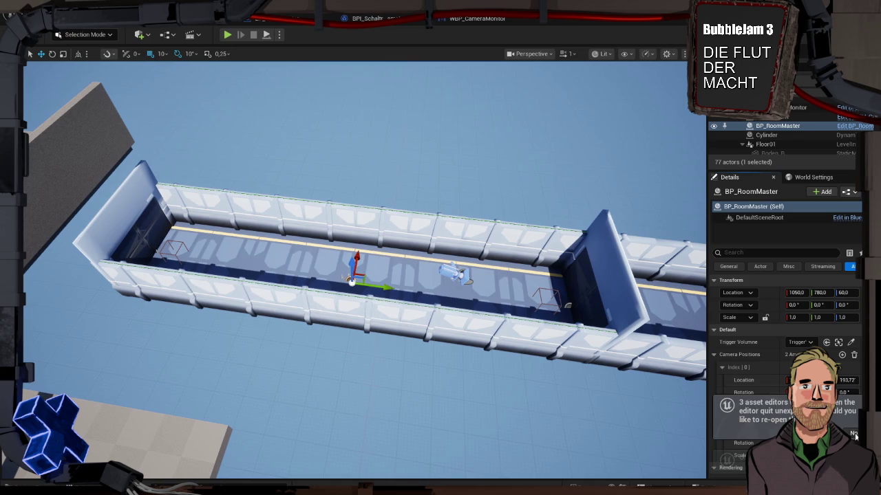
click(784, 421)
Set the rotation yaw of both Camera Positions entries to -90.
scroll(761, 377, down, 2)
click(853, 364)
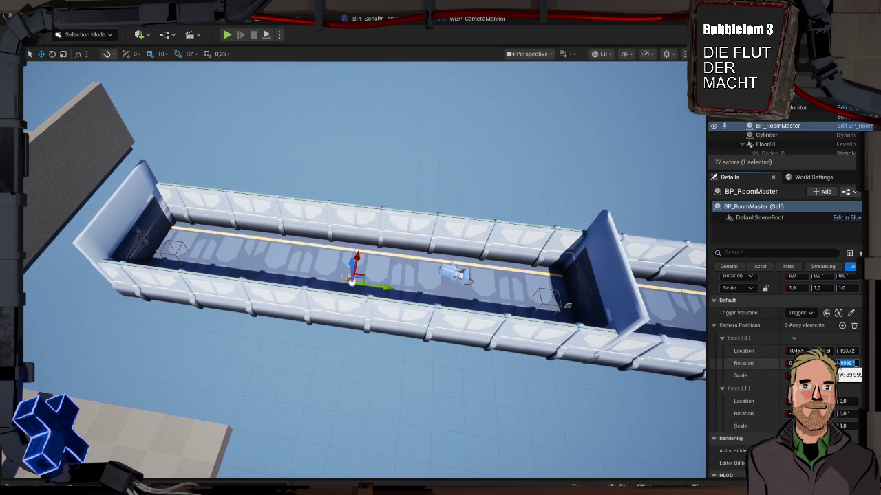
text(0)
key(Return)
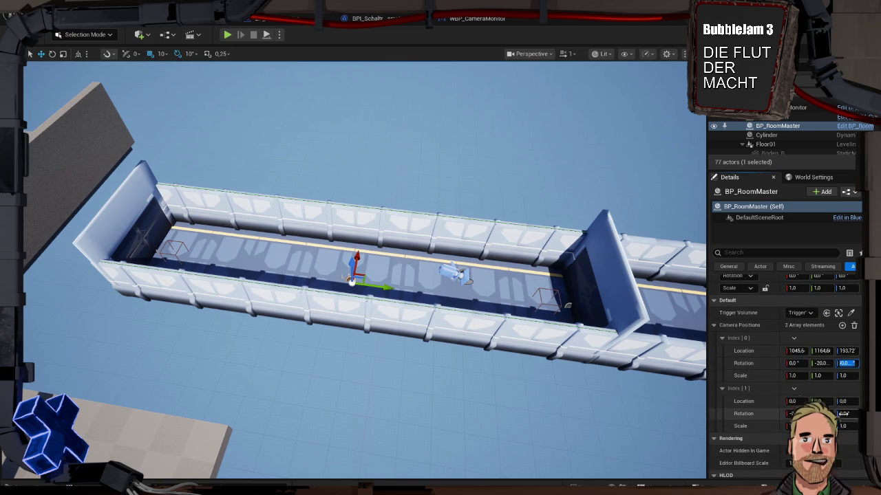
click(845, 413)
text(-90)
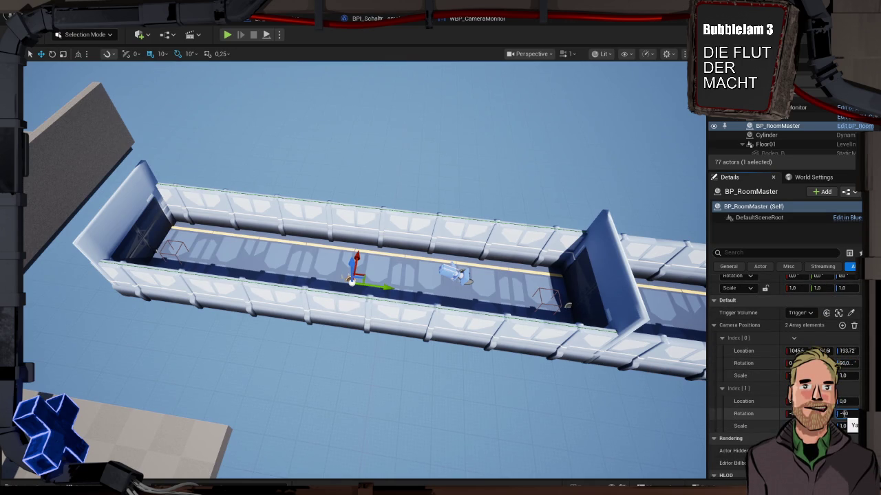
key(Return)
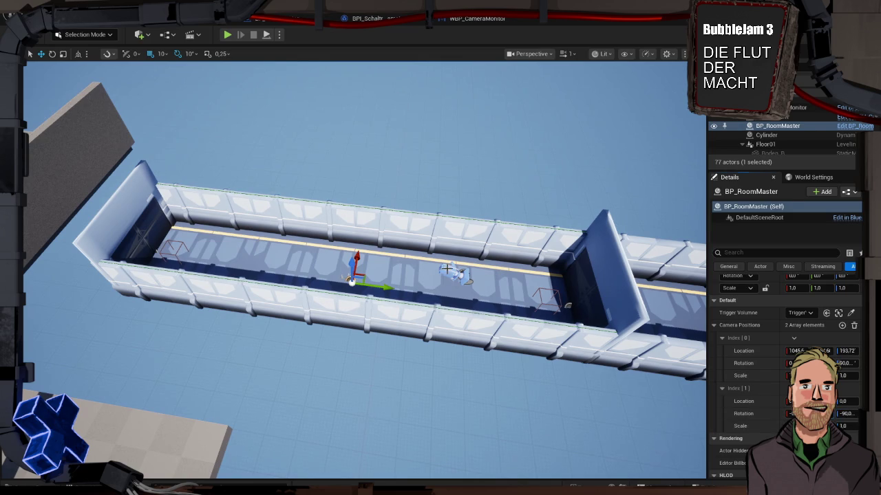
click(448, 269)
Move BP_CV_Cam further along the corridor with the translate gizmo.
key(e)
key(r)
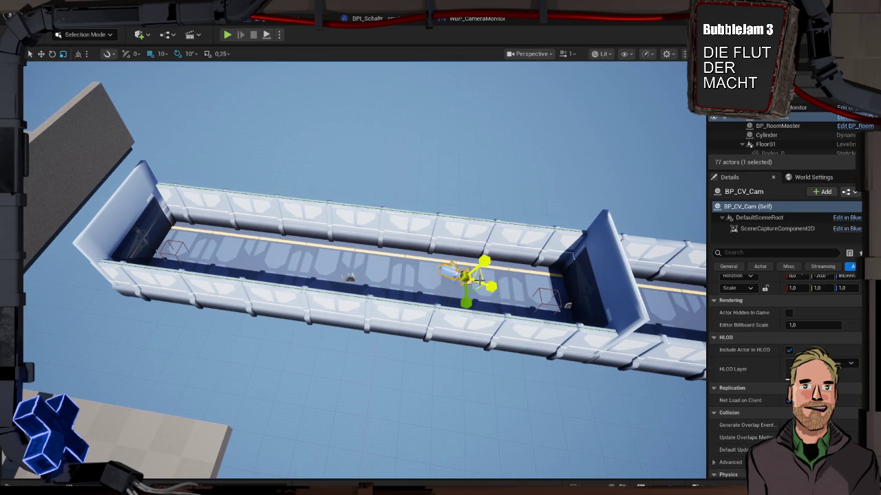
key(e)
key(w)
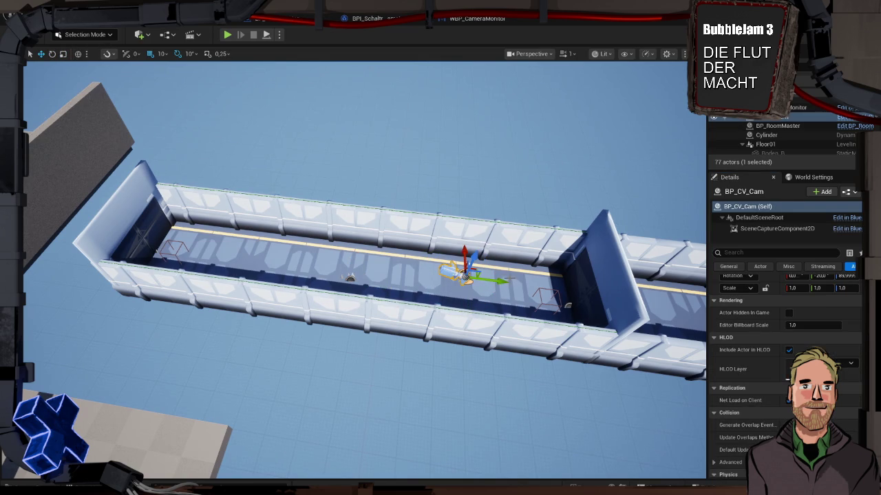
drag(506, 281, 325, 271)
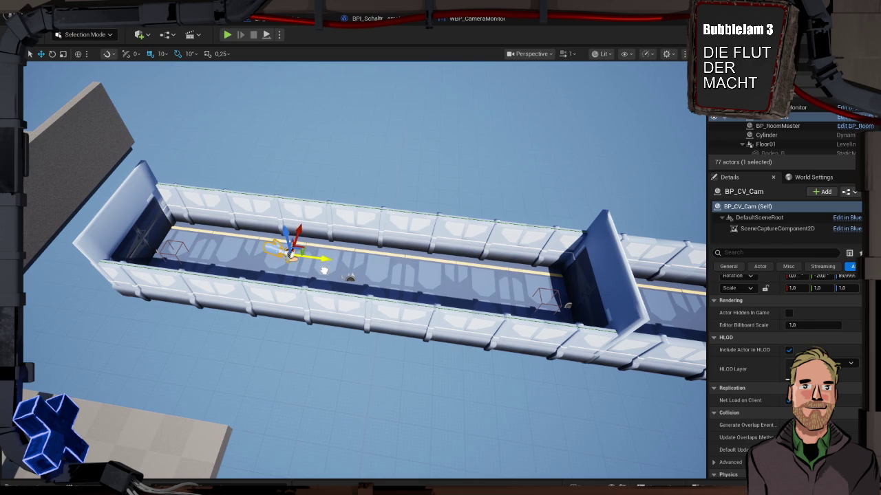
scroll(772, 294, up, 2)
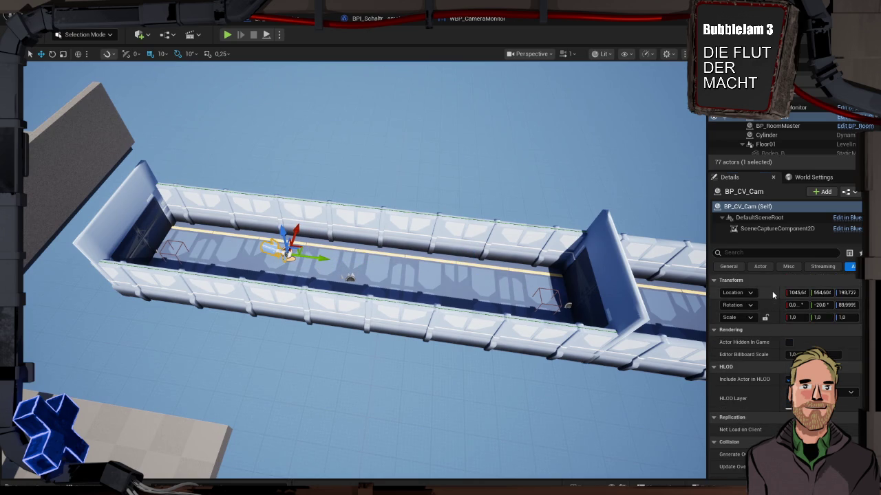
Copy the camera's location into a BP_RoomMaster Camera Positions entry, then start a test play.
right_click(772, 295)
click(805, 311)
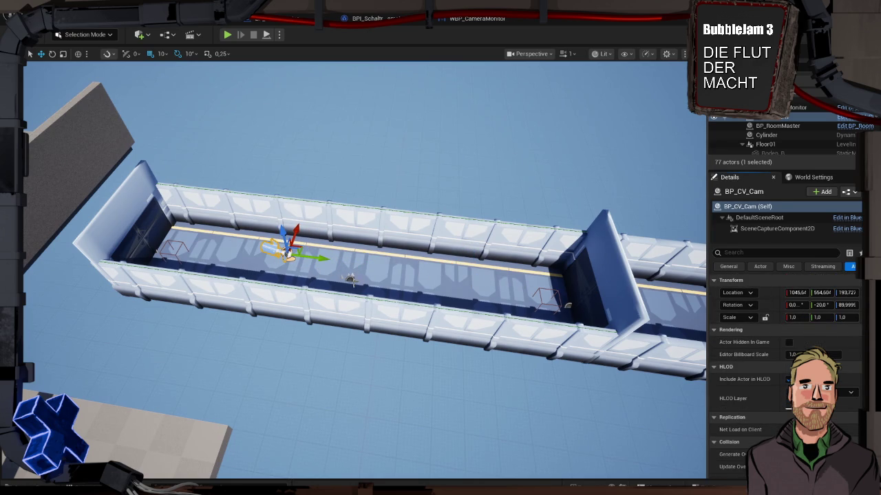
click(351, 279)
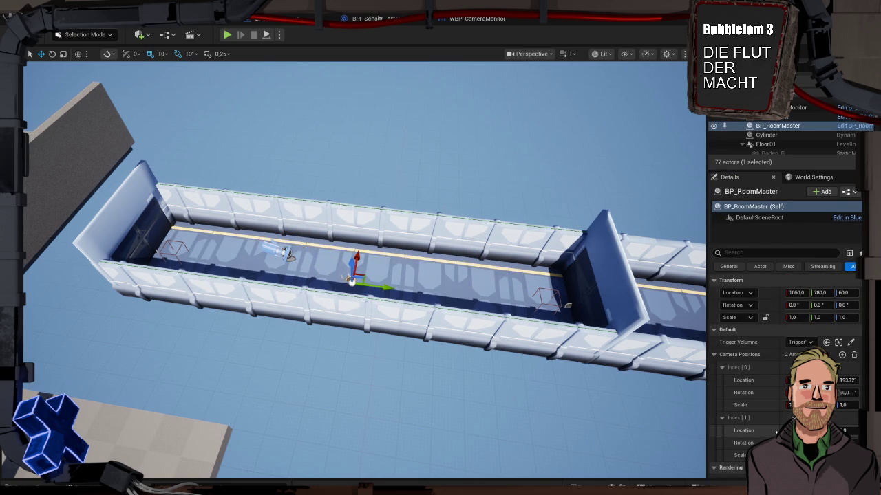
right_click(772, 363)
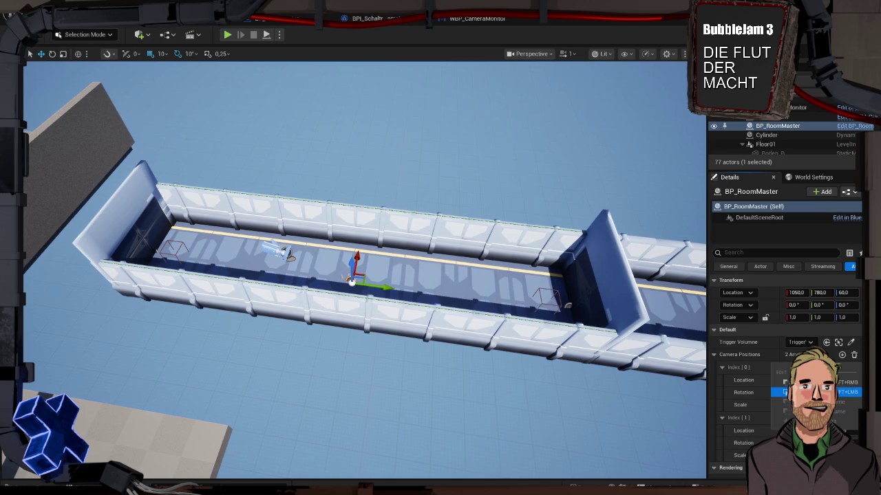
click(777, 392)
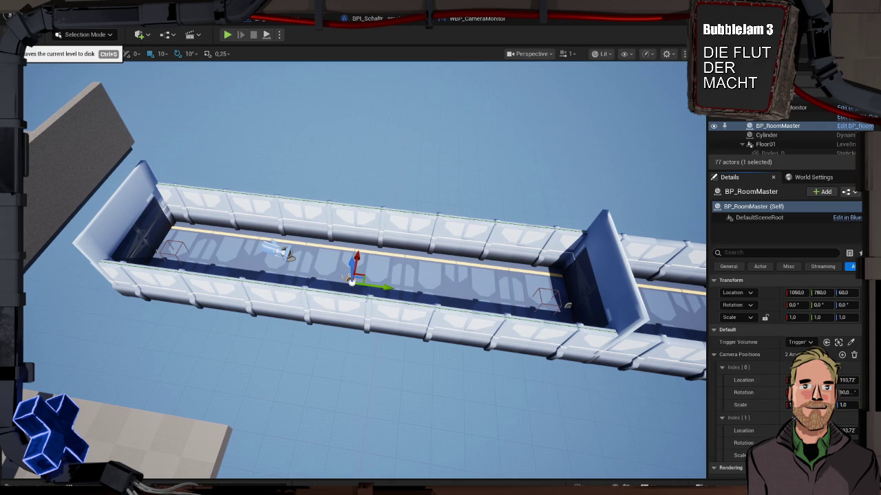
key(alt+p)
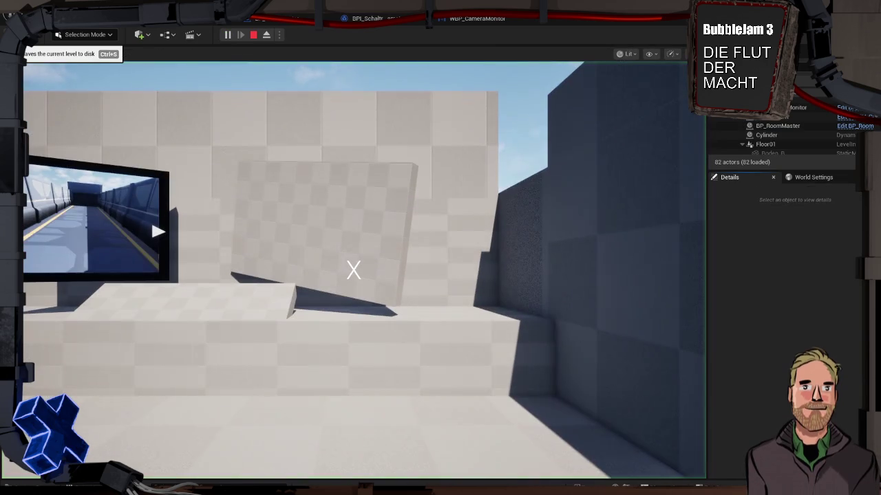
Walk to the wall monitor, cycle repeatedly through its camera feeds, then stop the play session.
click(325, 256)
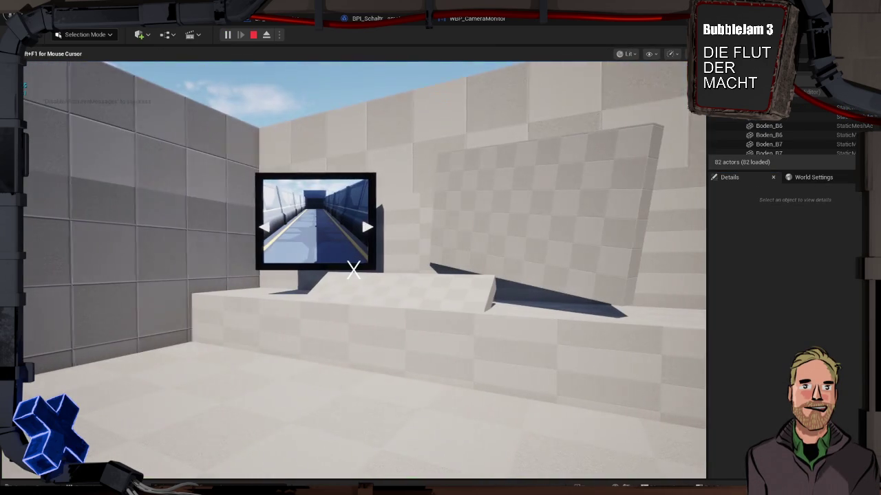
key(w)
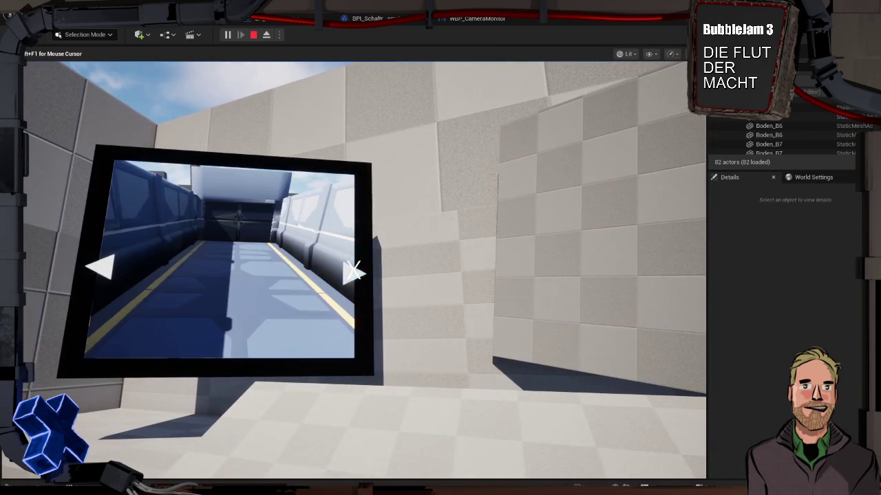
click(353, 272)
click(353, 272)
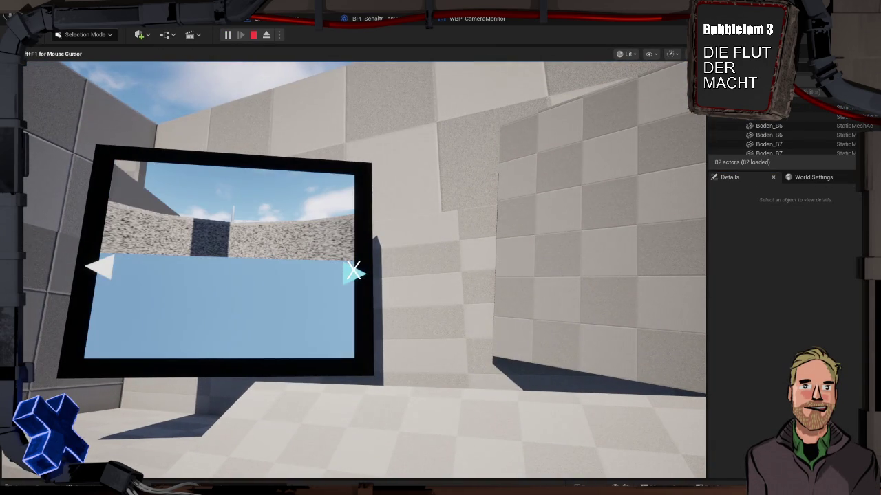
click(353, 272)
click(353, 272)
click(353, 271)
click(353, 272)
click(353, 272)
click(353, 272)
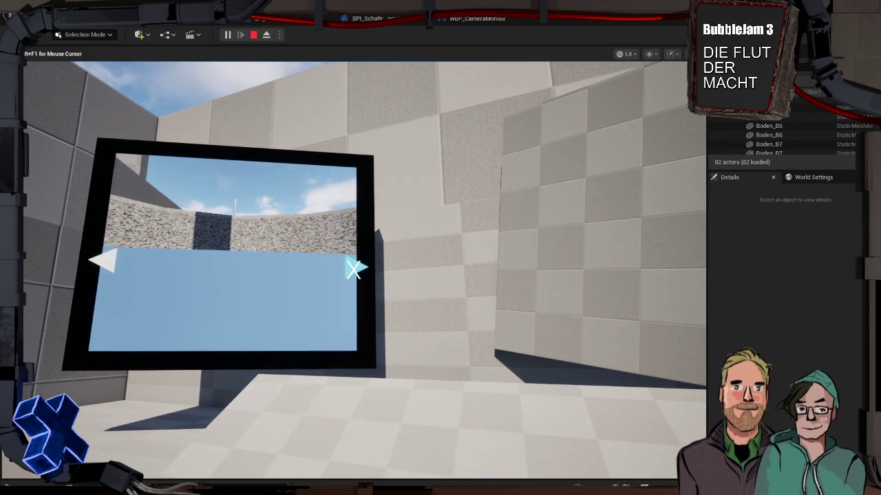
click(355, 269)
click(354, 270)
click(354, 269)
click(354, 270)
click(354, 269)
click(355, 270)
click(355, 270)
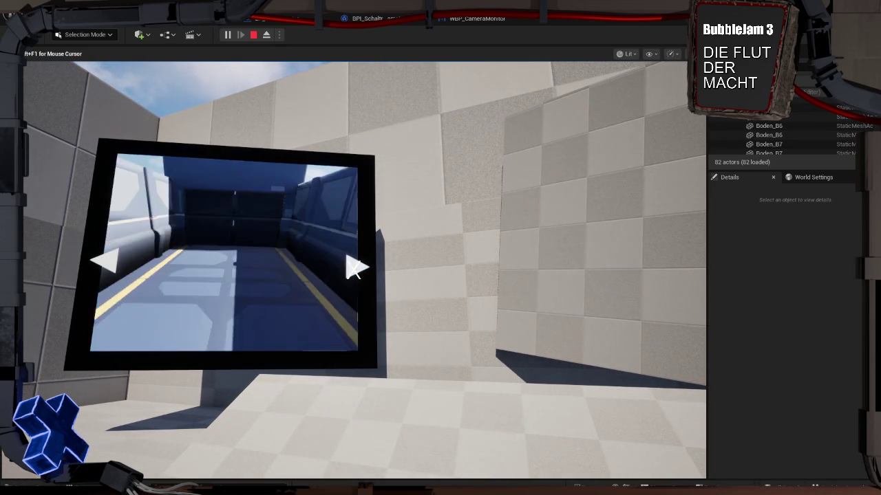
click(355, 269)
click(354, 270)
click(355, 270)
click(354, 270)
click(354, 269)
click(355, 270)
click(354, 270)
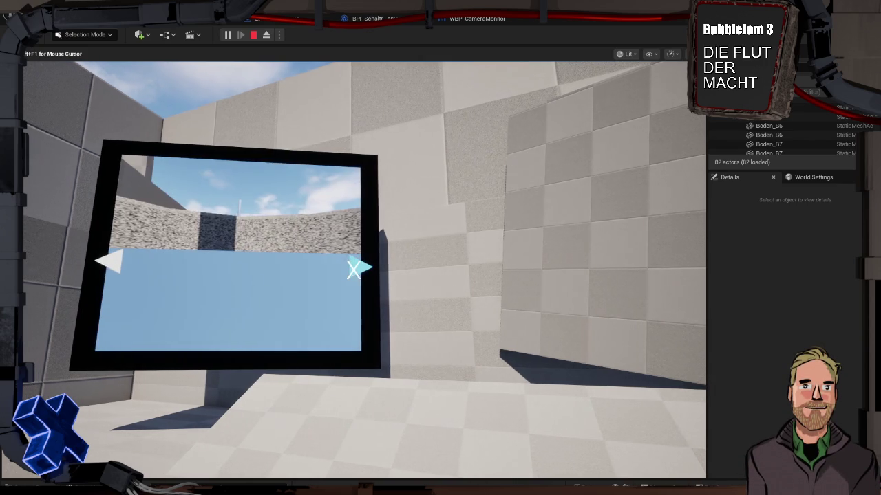
click(355, 270)
click(354, 269)
click(354, 270)
key(Escape)
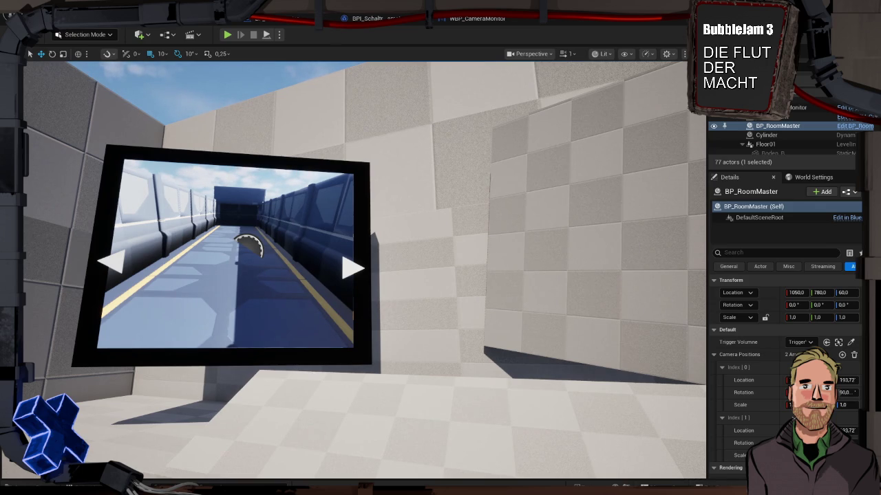
In the WBP_CameraMonitor EventGraph, add a Subtract node taking 1 from Current Camera Amount.
click(485, 20)
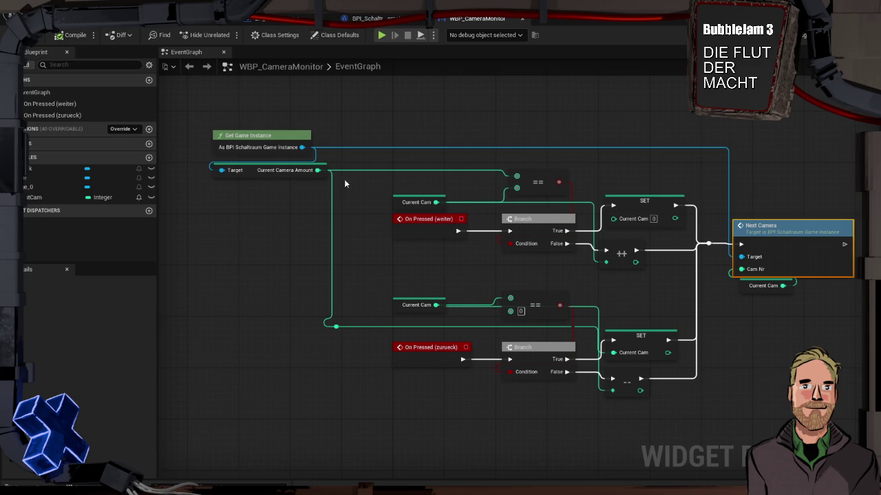
drag(317, 170, 374, 170)
text(-1)
key(BackSpace)
key(Return)
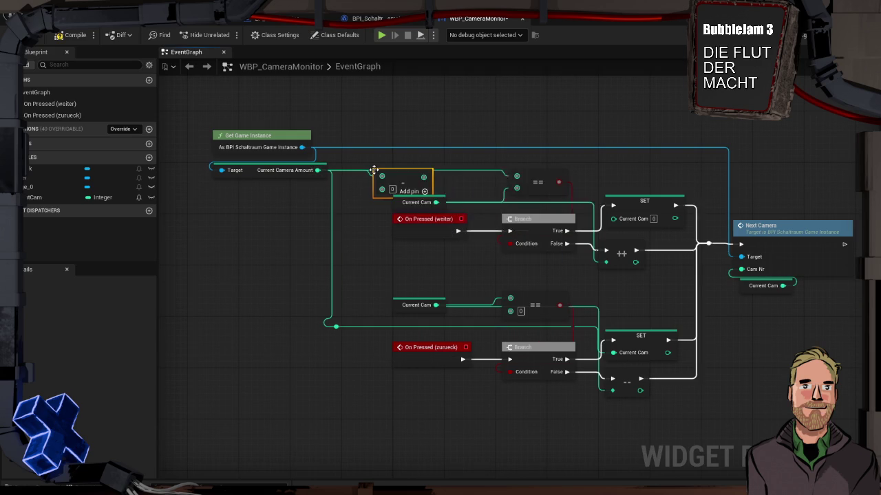
click(392, 189)
text(1)
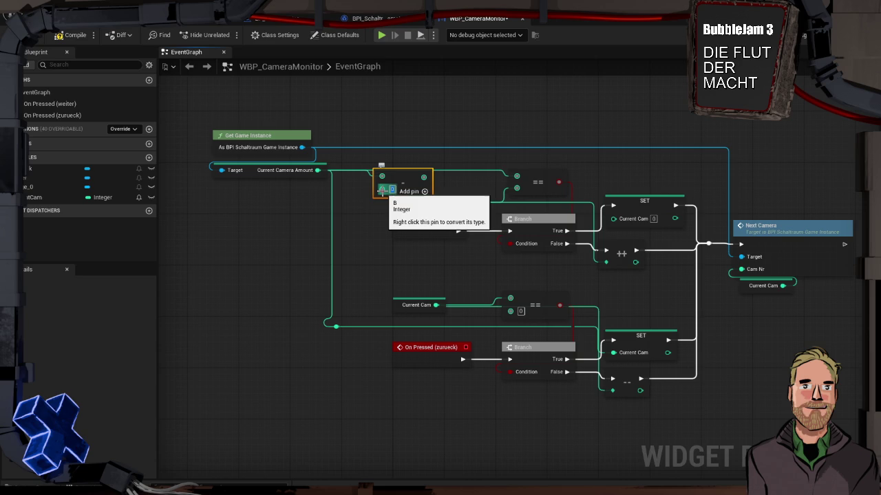
Feed the subtraction result into the upper == check and launch a test play.
mouse_move(403, 179)
mouse_down()
mouse_move(286, 186)
mouse_move(333, 218)
mouse_move(336, 326)
mouse_up()
click(352, 184)
drag(319, 190, 516, 176)
click(380, 35)
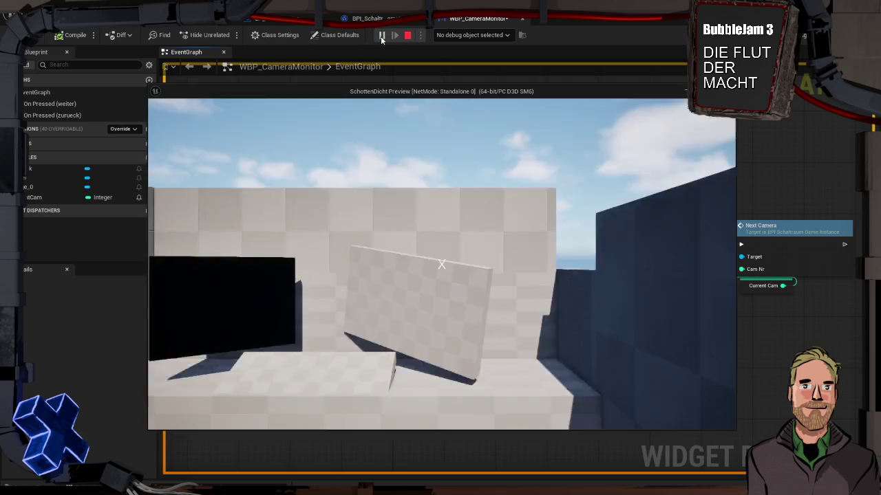
Walk to the monitor, cycle through its camera feeds, then stop playing and save WBP_CameraMonitor.
key(w)
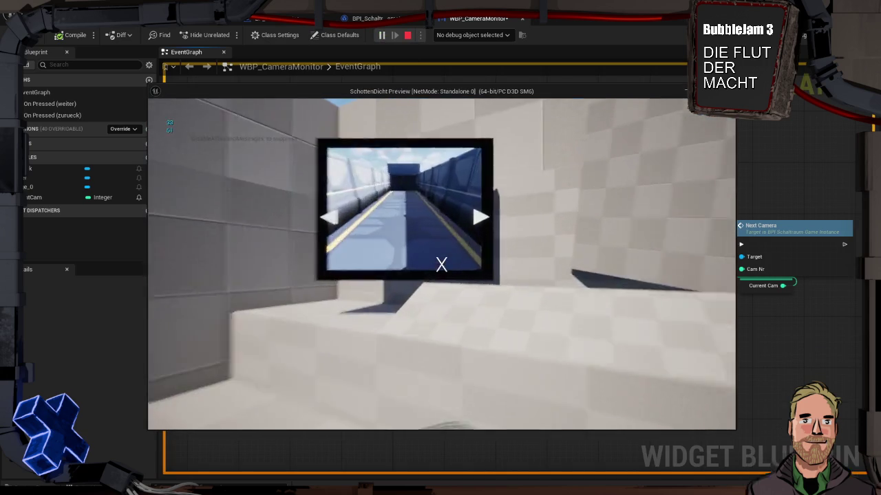
click(444, 264)
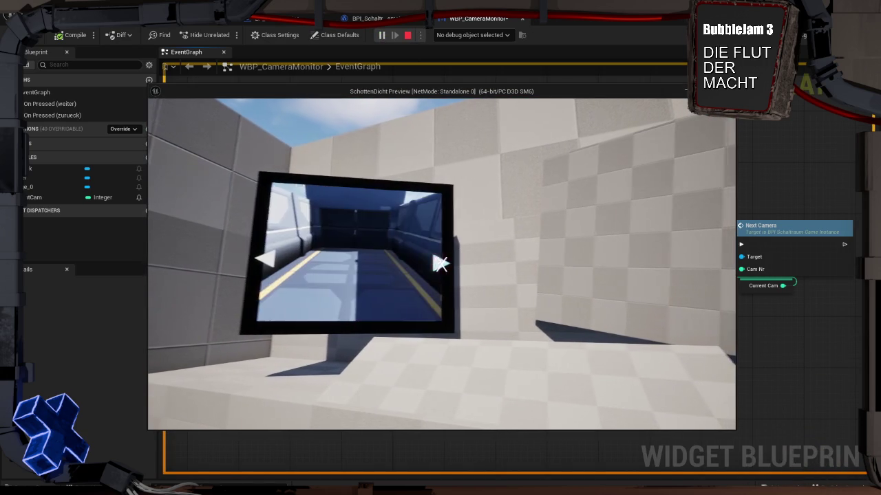
click(442, 264)
click(443, 264)
click(442, 263)
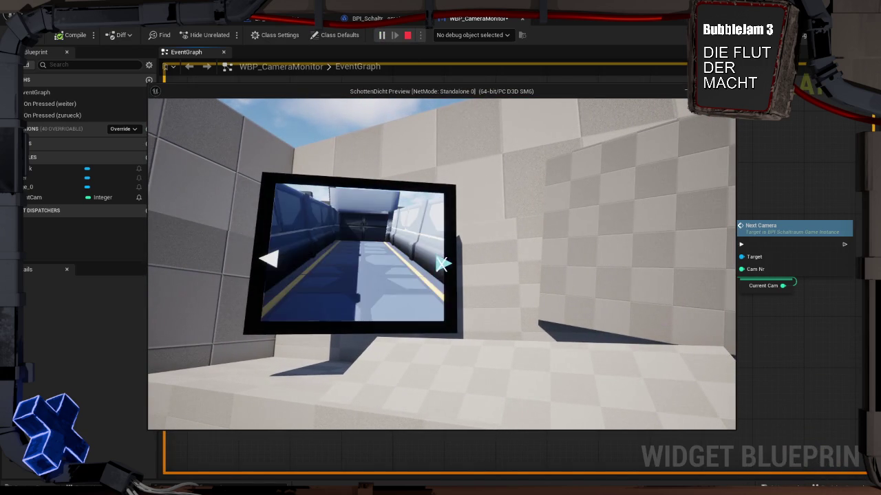
click(443, 263)
click(442, 263)
click(442, 263)
click(442, 264)
click(442, 263)
click(441, 264)
click(441, 263)
click(441, 264)
click(440, 264)
click(439, 263)
click(439, 263)
click(439, 264)
click(439, 263)
click(439, 264)
click(438, 264)
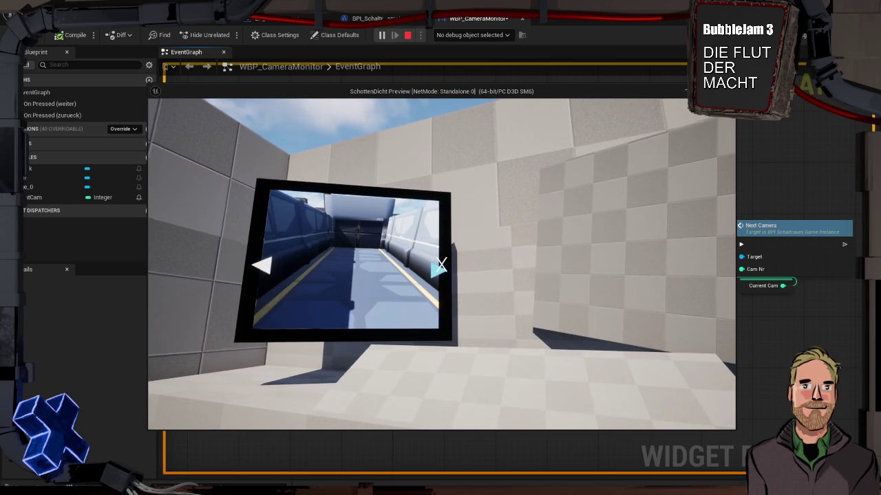
key(Escape)
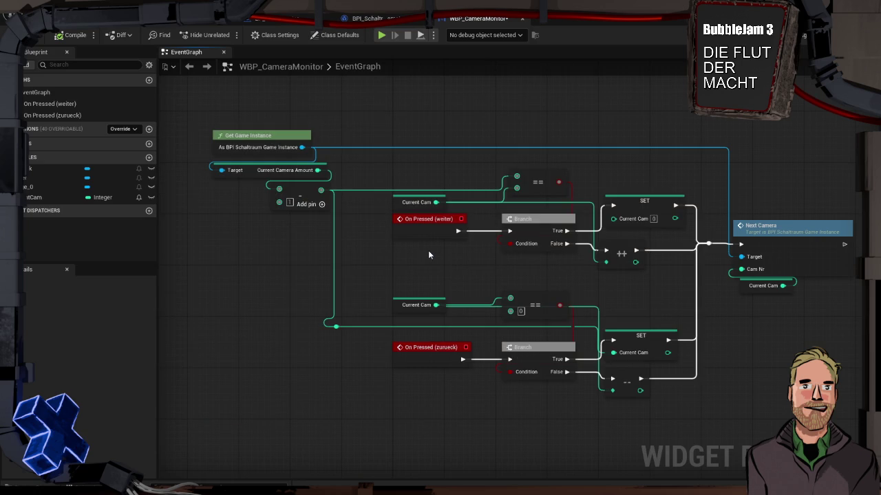
key(ctrl+s)
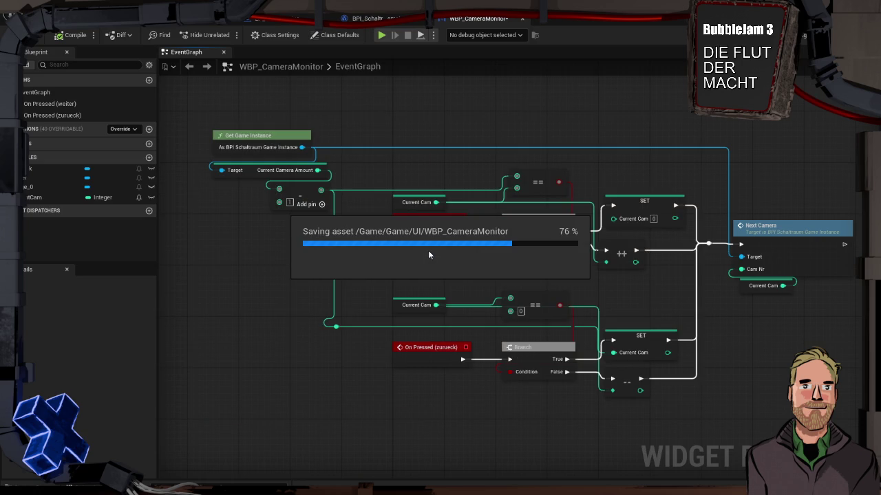